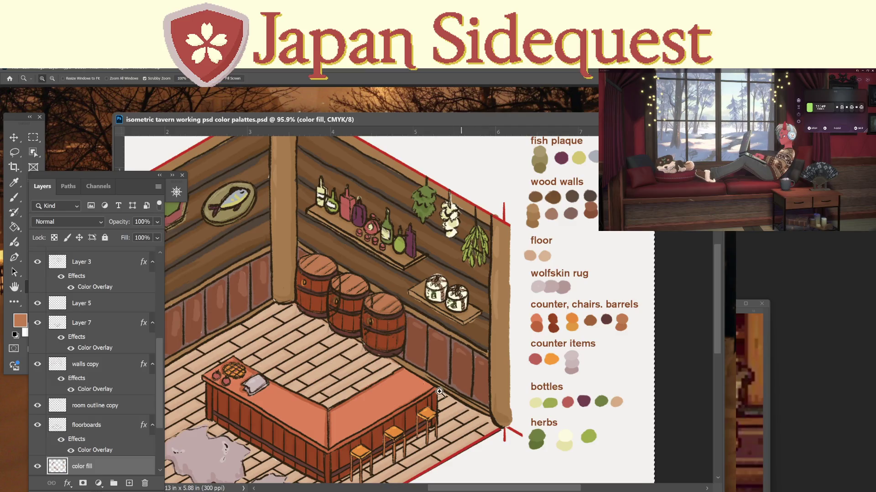
# Pan the coloured first tavern canvas right and up, toward the side2 document window.
pyautogui.moveTo(379, 361); pyautogui.dragTo(430, 351)
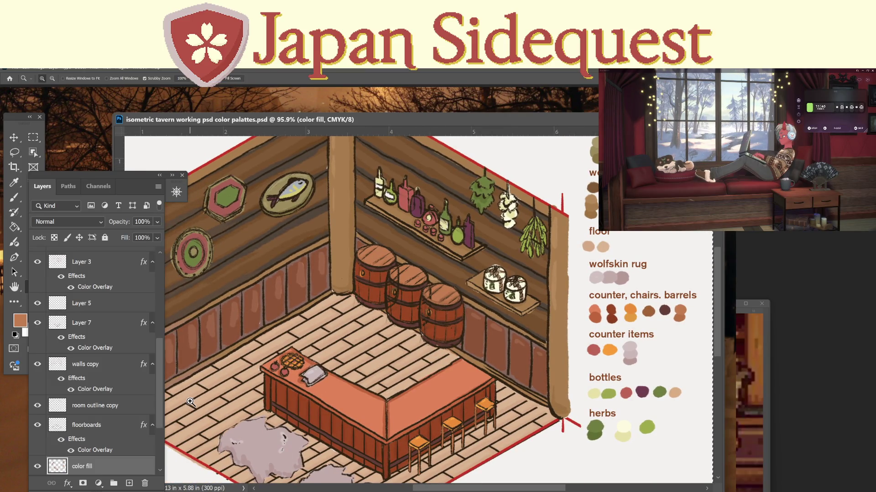
pyautogui.moveTo(559, 491)
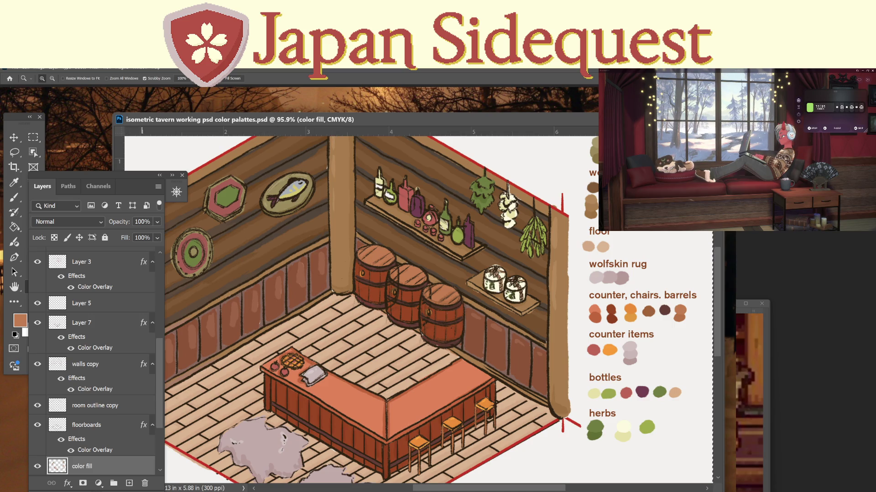
# Bring the side2 tavern forward, raise its window, zoom out to 52.1%, pan, and open Save As.
pyautogui.hotkey('ctrl', 'Tab')
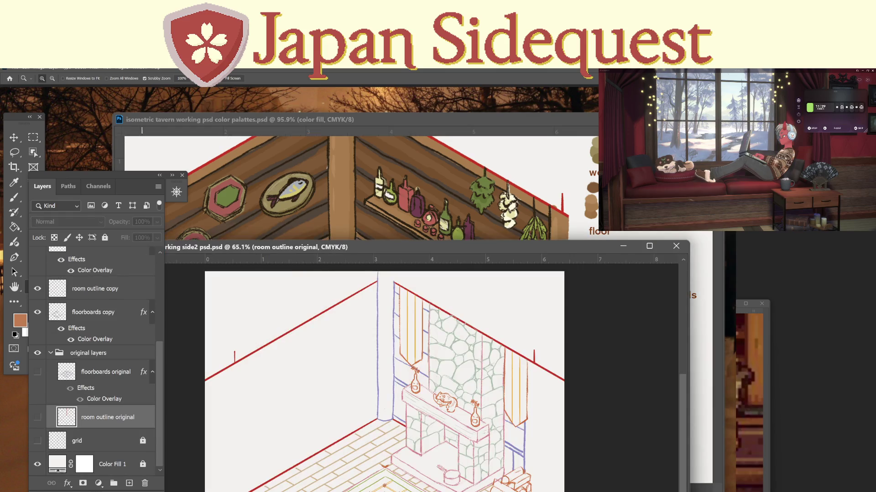
pyautogui.moveTo(401, 416)
pyautogui.mouseDown()
pyautogui.moveTo(395, 385)
pyautogui.moveTo(397, 415)
pyautogui.mouseUp()
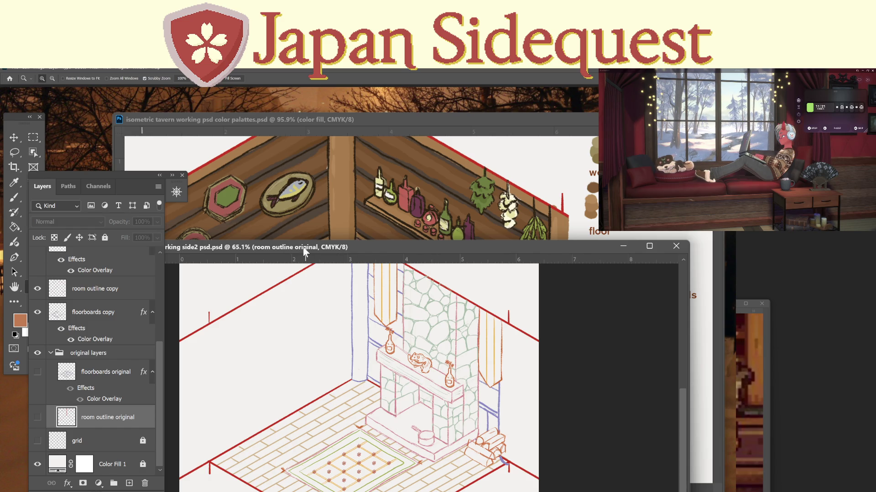
pyautogui.moveTo(303, 248)
pyautogui.mouseDown()
pyautogui.moveTo(296, 148)
pyautogui.moveTo(301, 181)
pyautogui.mouseUp()
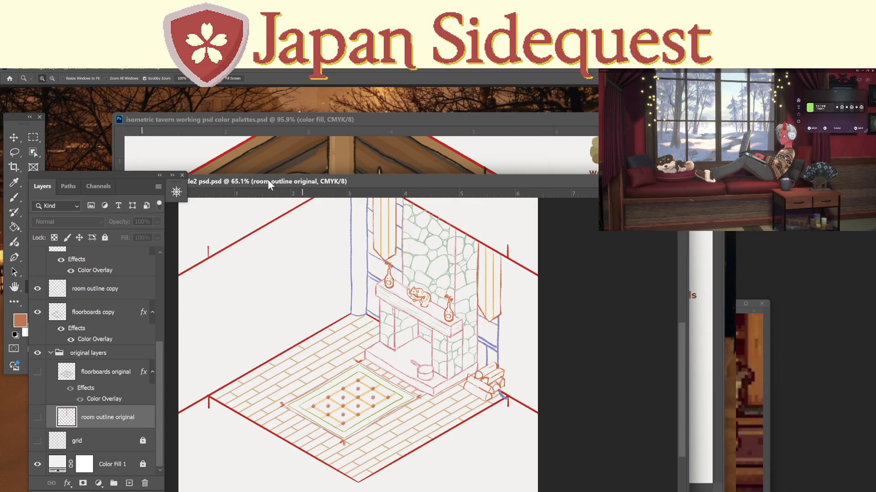
pyautogui.scroll(-3, 368, 283)
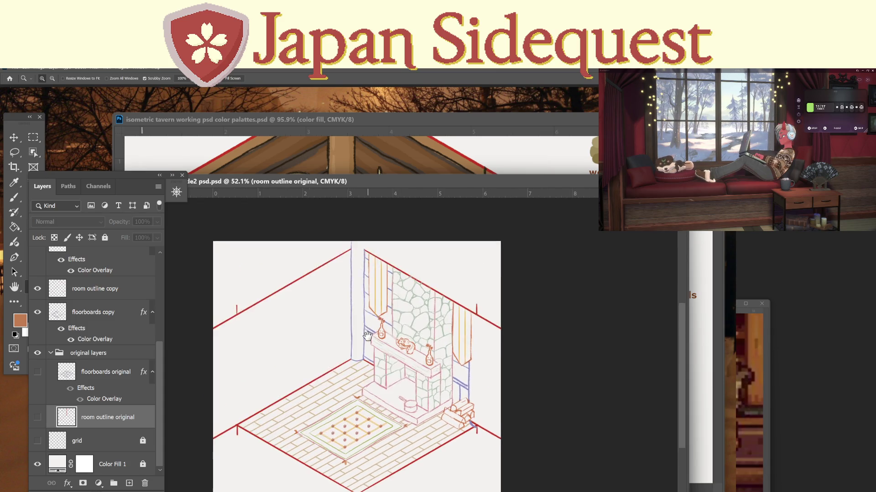
pyautogui.moveTo(367, 336); pyautogui.dragTo(369, 313)
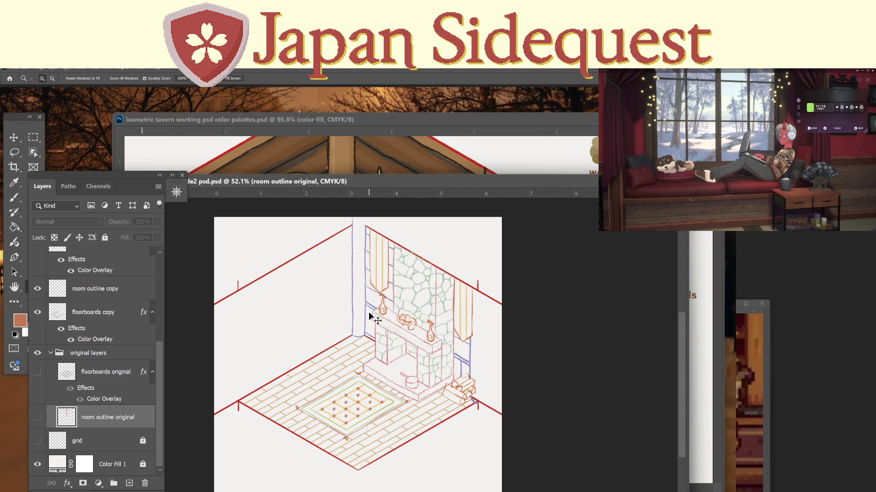
pyautogui.hotkey('ctrl', 'shift', 's')
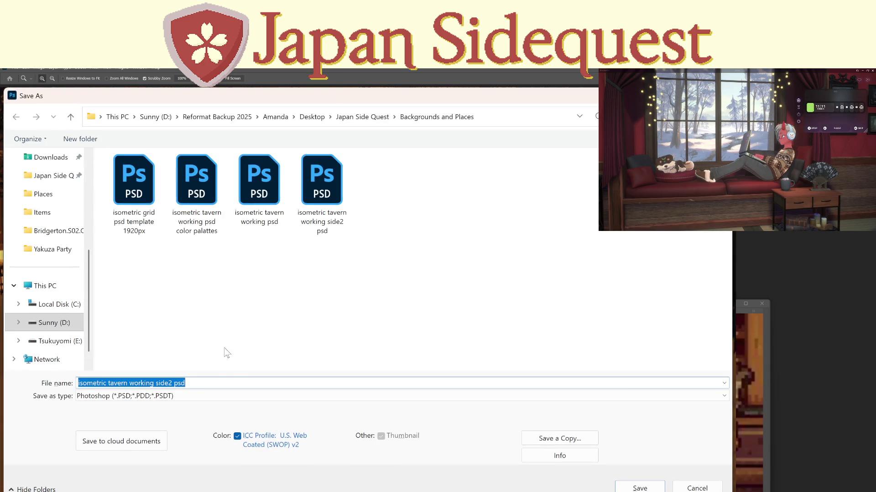
# Append ' color palettes' to the second tavern's file name and save it.
pyautogui.click(222, 381)
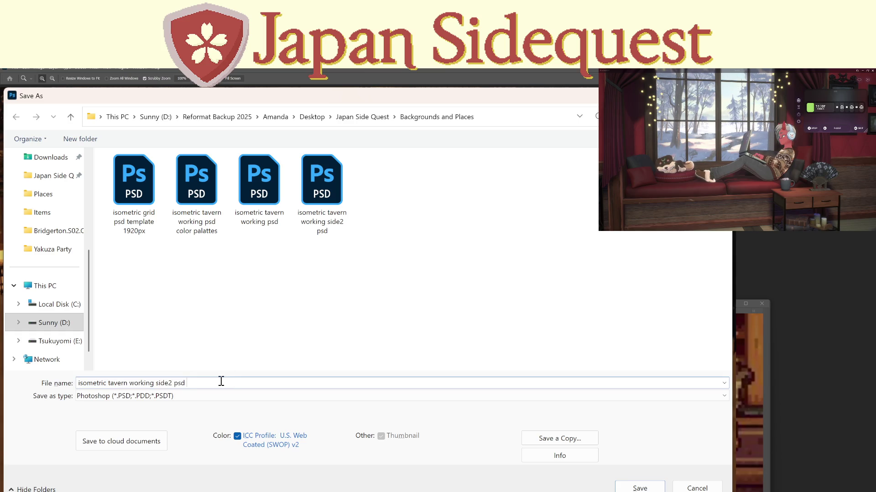
pyautogui.write('c')
pyautogui.write('lettes')
pyautogui.press('Return')
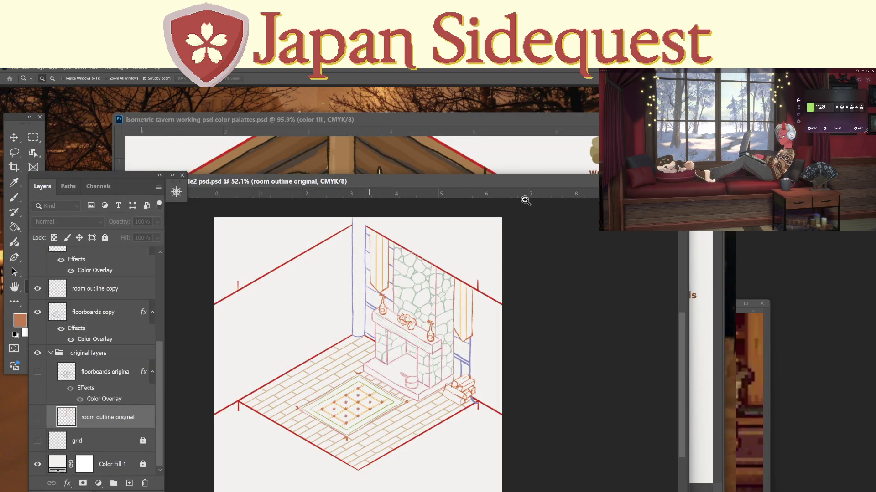
# Widen the canvas from the Image menu and bring in a colour-overlay Layer 2.
pyautogui.click(49, 69)
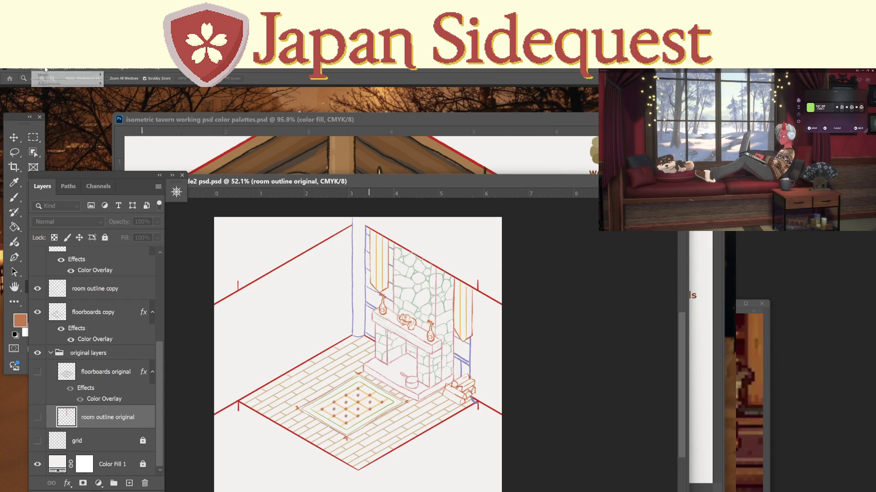
pyautogui.click(45, 70)
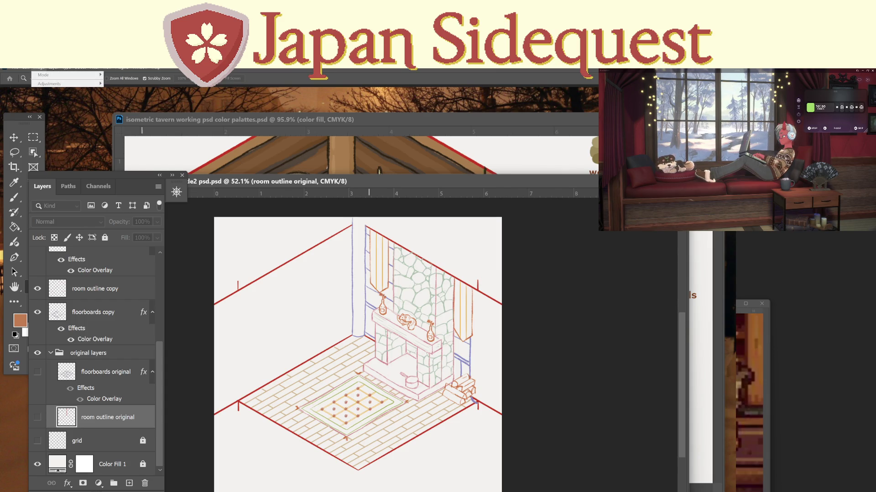
pyautogui.press('Escape')
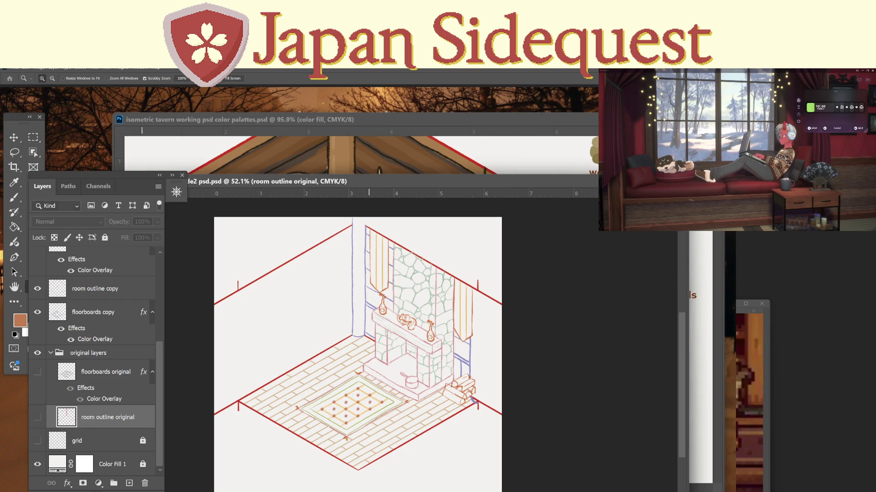
pyautogui.click(38, 69)
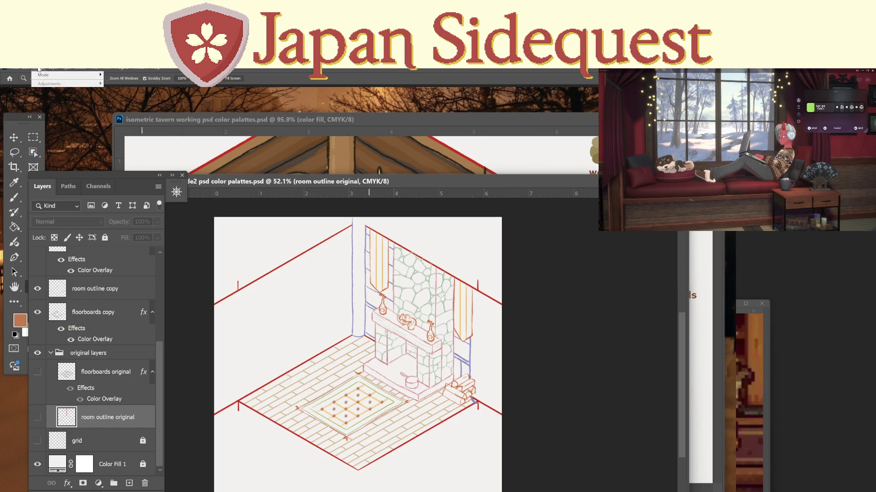
pyautogui.press('Escape')
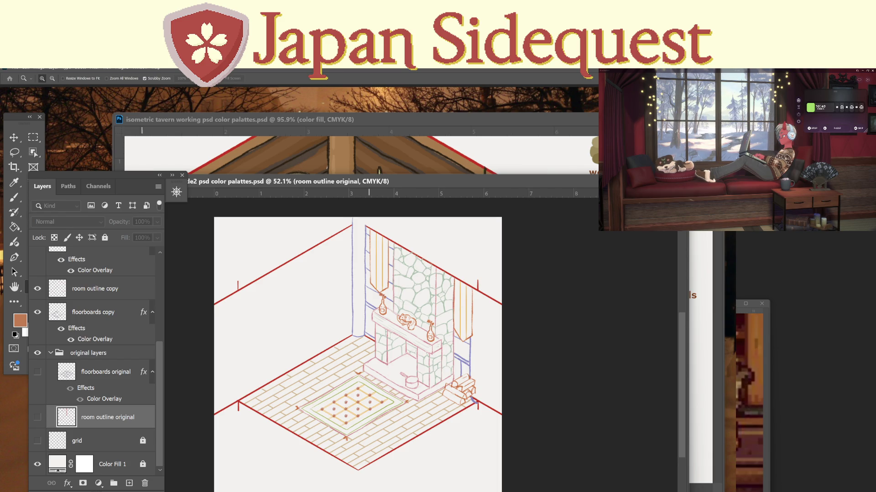
pyautogui.hotkey('ctrl', 'z')
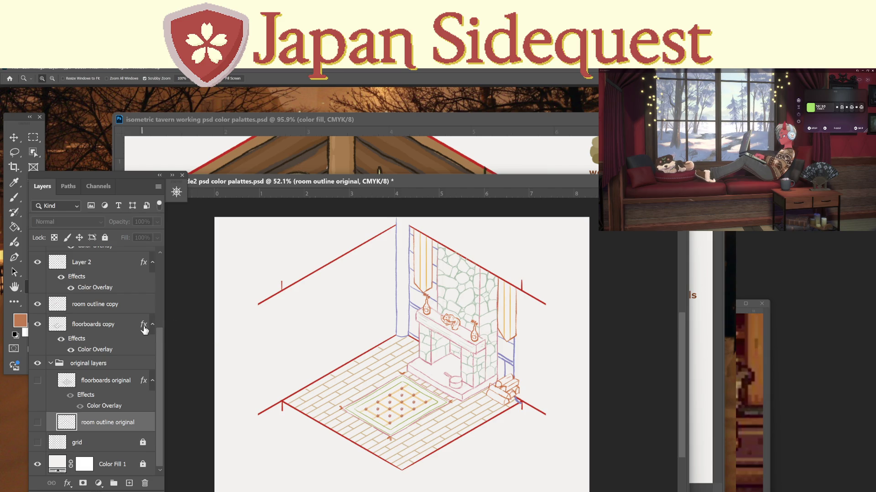
# Collapse the 'original layers' group, check Layer 3's leftover barrels and shelves, and delete it.
pyautogui.scroll(3, 128, 330)
pyautogui.scroll(1, 127, 329)
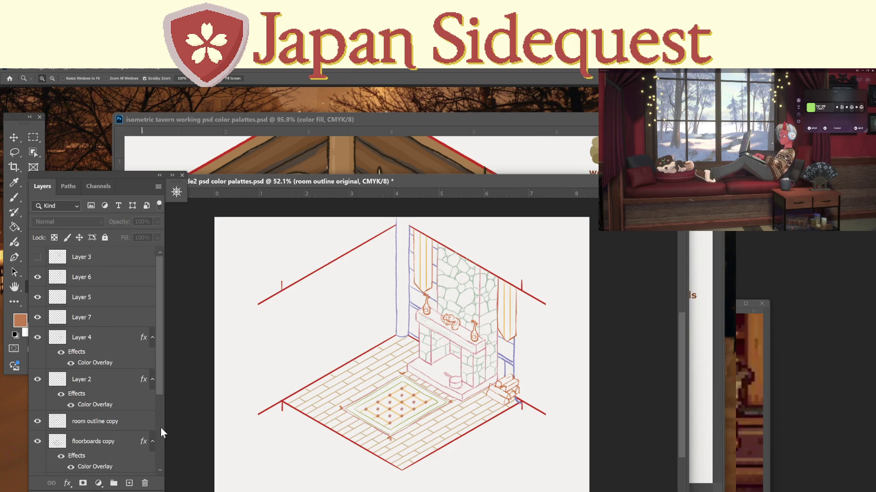
pyautogui.scroll(-3, 162, 433)
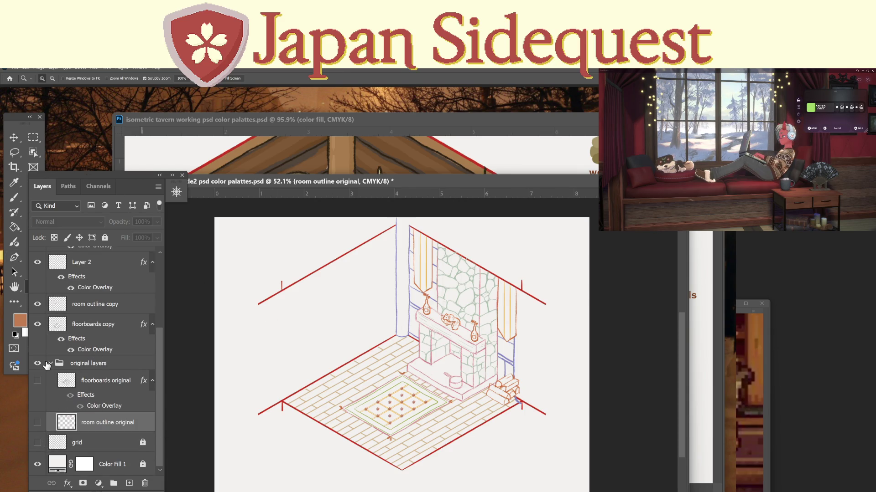
pyautogui.click(50, 364)
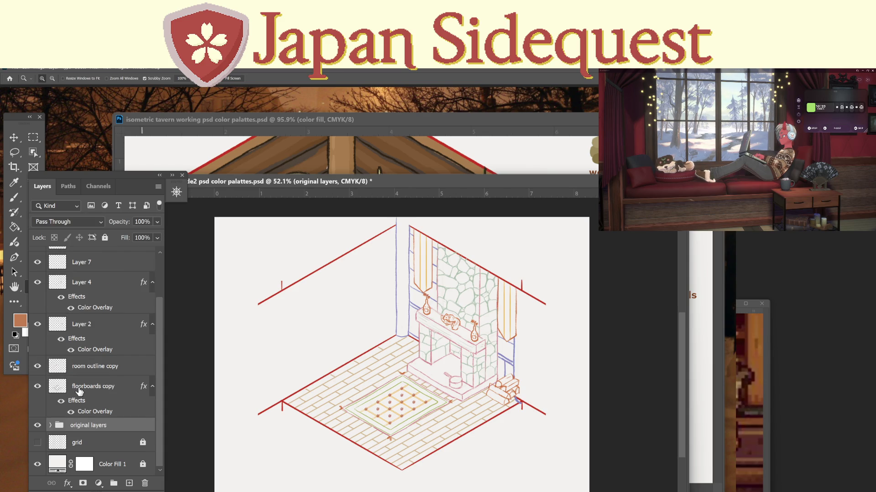
pyautogui.click(97, 390)
pyautogui.scroll(2, 97, 391)
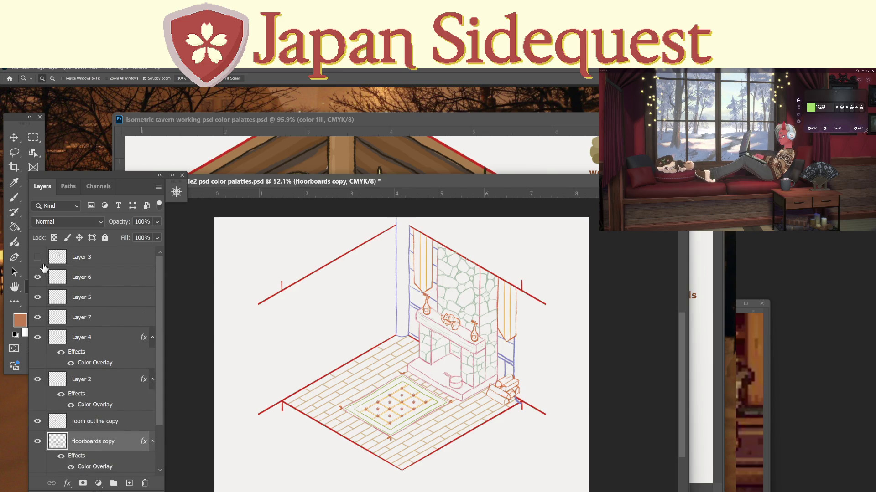
pyautogui.click(37, 257)
pyautogui.click(38, 260)
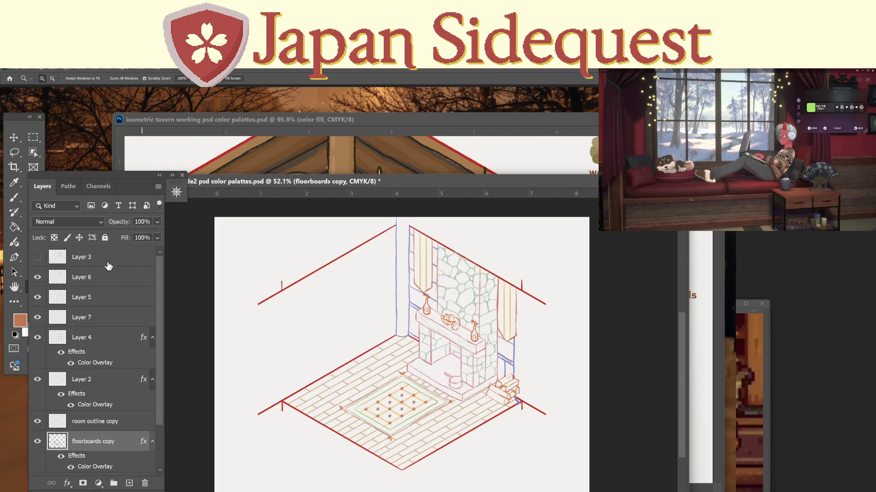
pyautogui.click(108, 263)
pyautogui.click(144, 483)
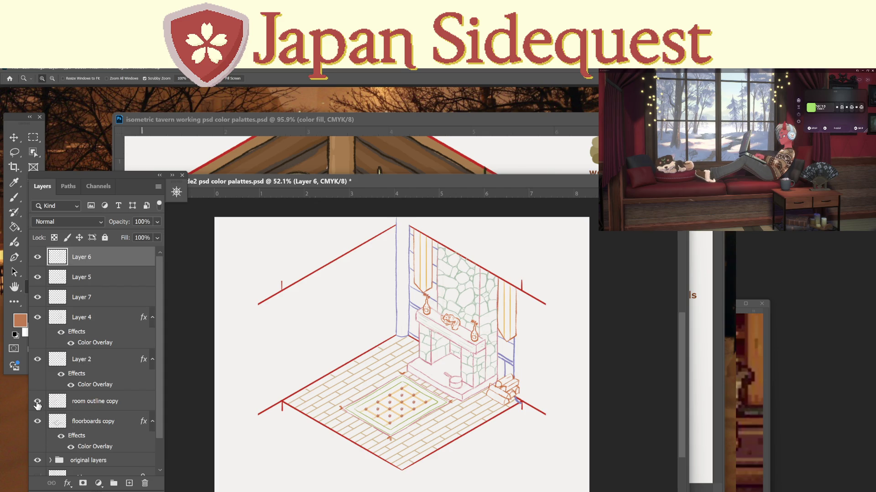
# Check the room outline and floorboards copies, then select Layer 6 through floorboards copy.
pyautogui.click(38, 401)
pyautogui.click(38, 401)
pyautogui.click(38, 421)
pyautogui.click(37, 421)
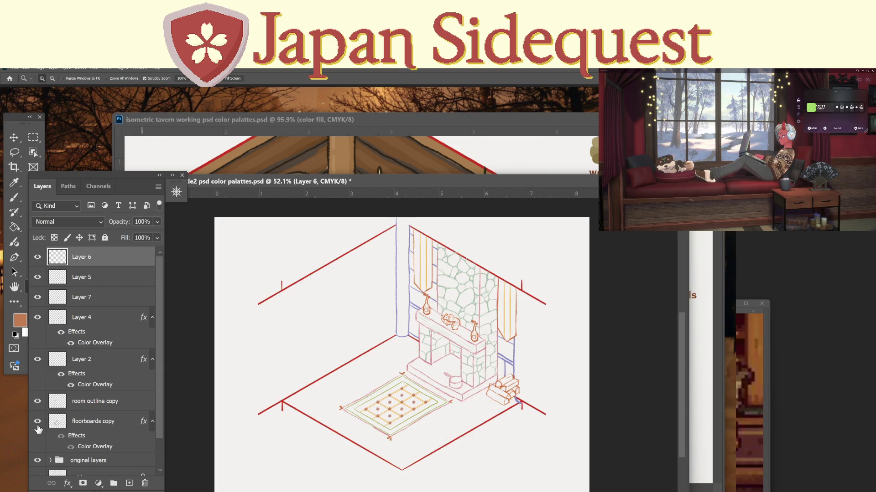
pyautogui.keyDown('shift'); pyautogui.click(90, 425); pyautogui.keyUp('shift')
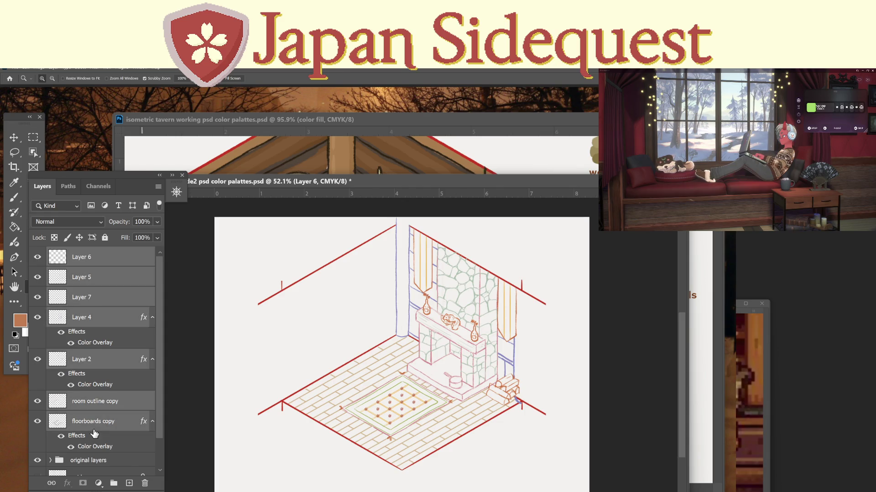
pyautogui.click(11, 136)
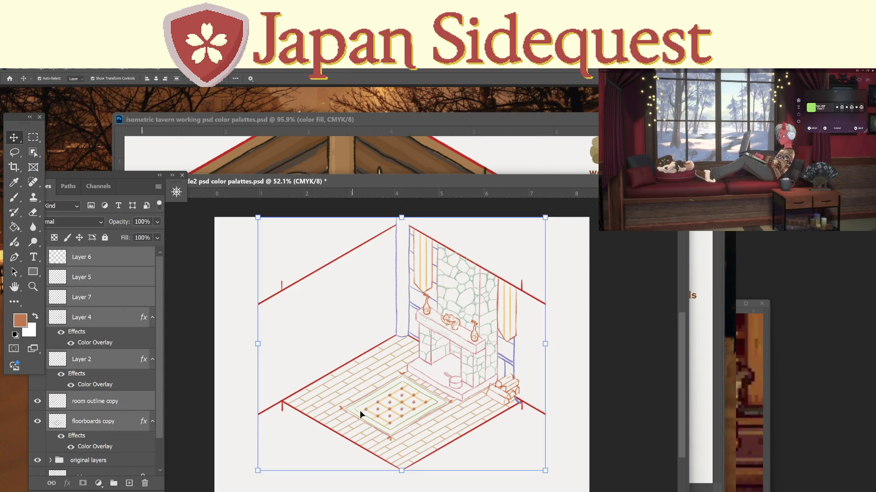
# Move the selected room artwork about 0.87 in to the left.
pyautogui.moveTo(350, 393)
pyautogui.mouseDown()
pyautogui.moveTo(321, 392)
pyautogui.moveTo(338, 399)
pyautogui.mouseUp()
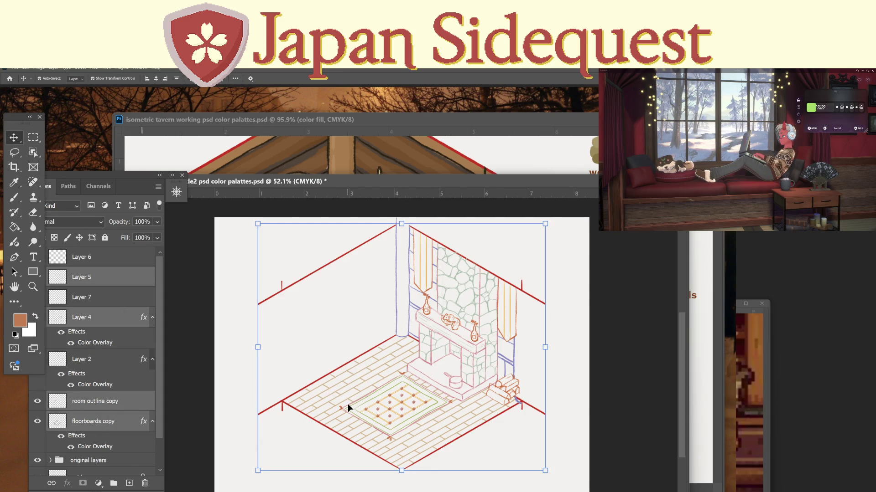
pyautogui.keyDown('shift'); pyautogui.click(82, 257); pyautogui.keyUp('shift')
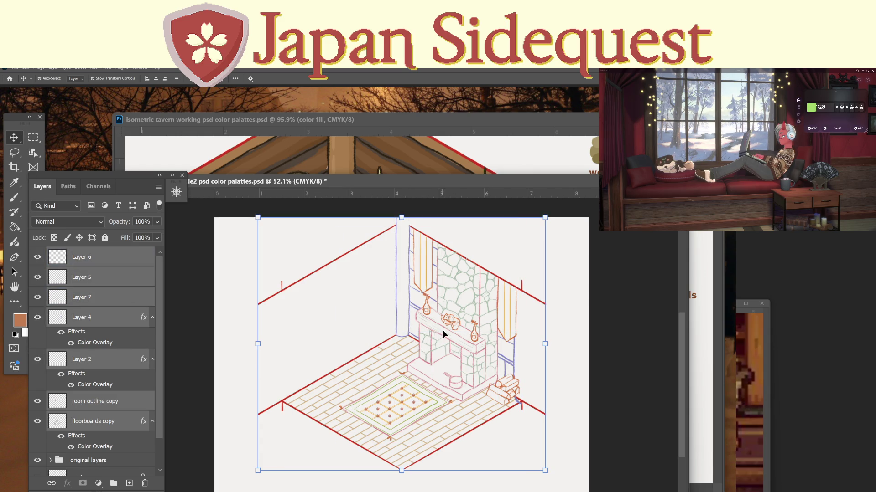
pyautogui.moveTo(453, 323)
pyautogui.mouseDown()
pyautogui.moveTo(390, 323)
pyautogui.moveTo(398, 325)
pyautogui.mouseUp()
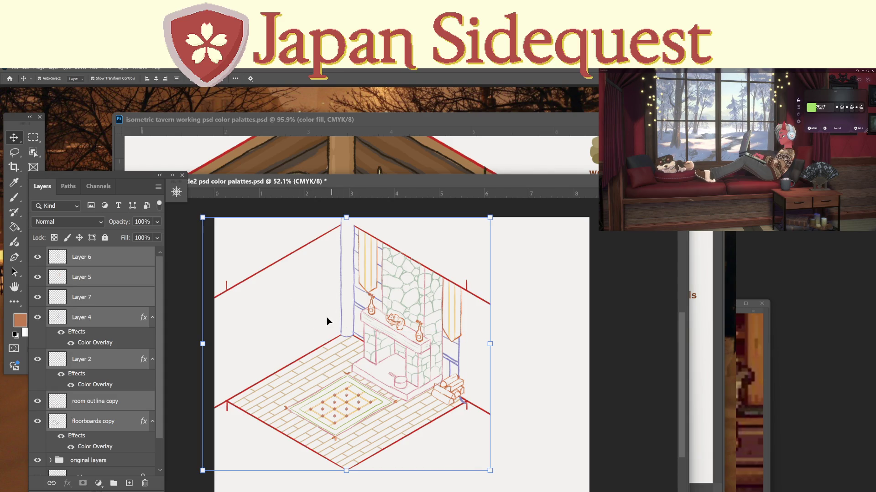
# Shift the side2 window up and right and bring the coloured first tavern to the front.
pyautogui.moveTo(209, 181); pyautogui.dragTo(262, 166)
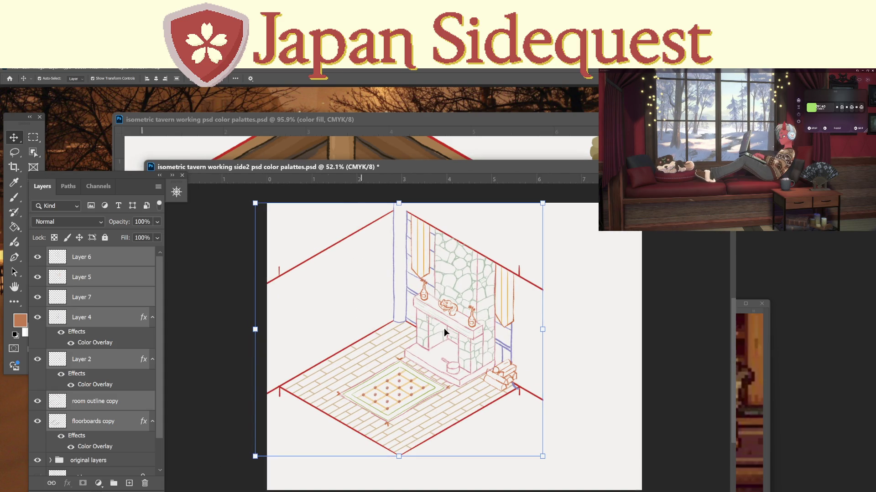
pyautogui.click(264, 121)
pyautogui.click(459, 235)
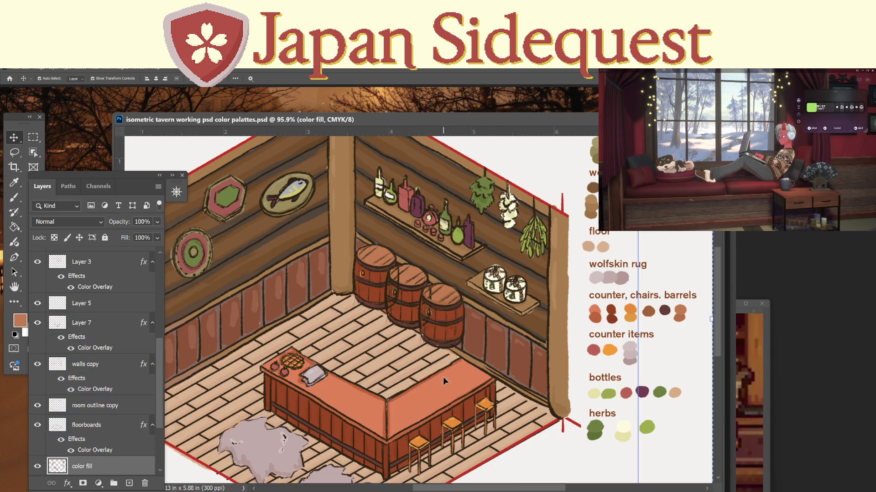
pyautogui.hotkey('ctrl', 'Tab')
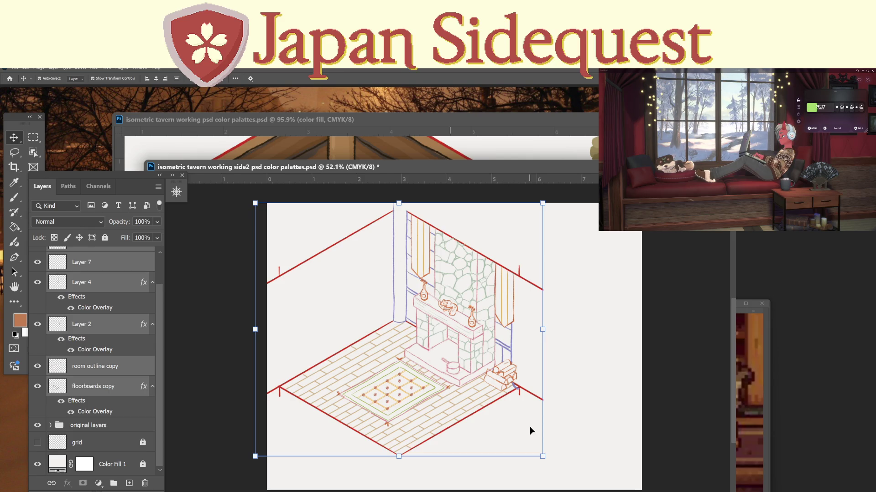
pyautogui.click(352, 122)
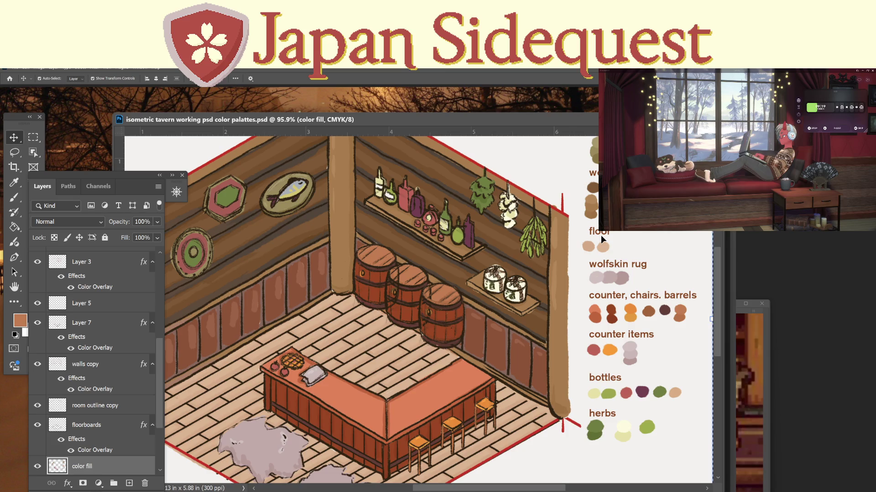
pyautogui.scroll(5, 569, 252)
pyautogui.scroll(-3, 568, 228)
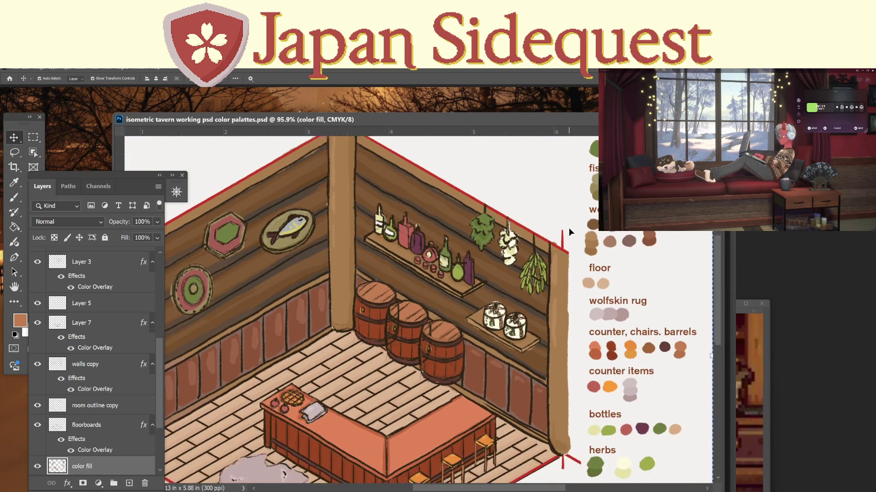
pyautogui.scroll(2, 564, 213)
pyautogui.scroll(-1, 564, 211)
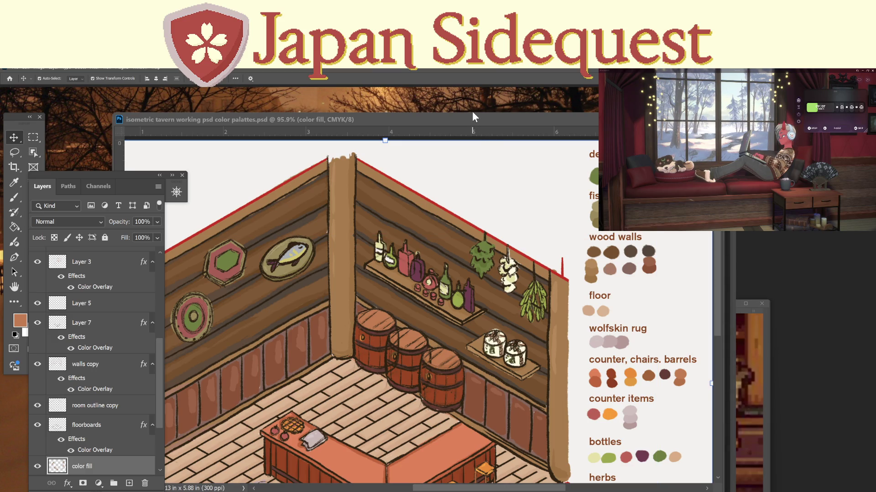
# Select the full 'wood walls' label text in the first tavern.
pyautogui.doubleClick(606, 239)
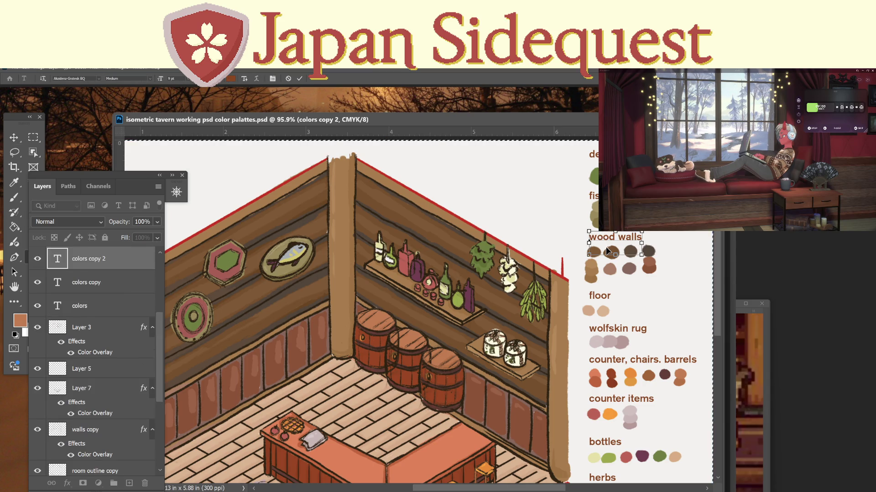
pyautogui.hotkey('ctrl', 'a')
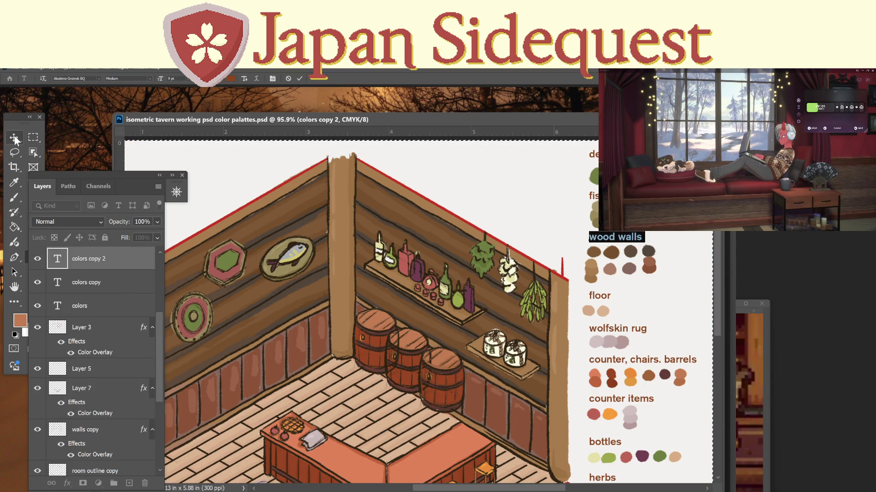
pyautogui.click(15, 139)
# Add and commit a 'wood walls' text label near the top-right of the side2 document.
pyautogui.hotkey('ctrl', 'Tab')
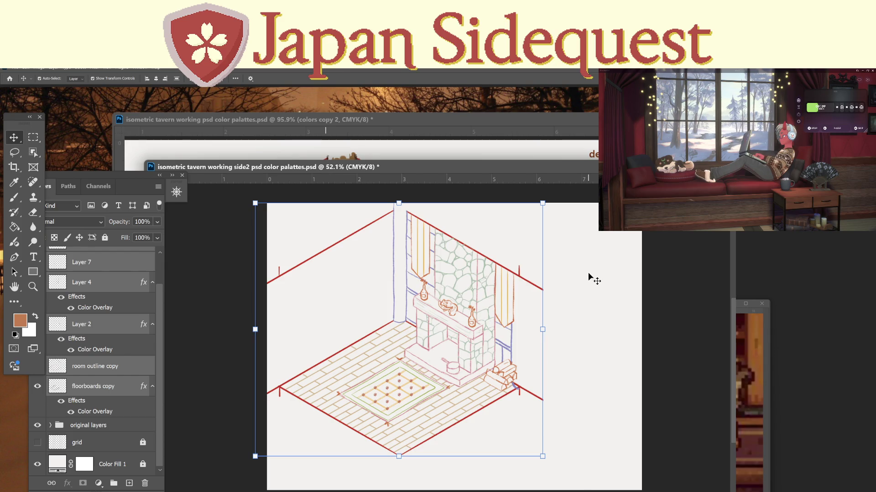
pyautogui.click(588, 274)
pyautogui.press('t')
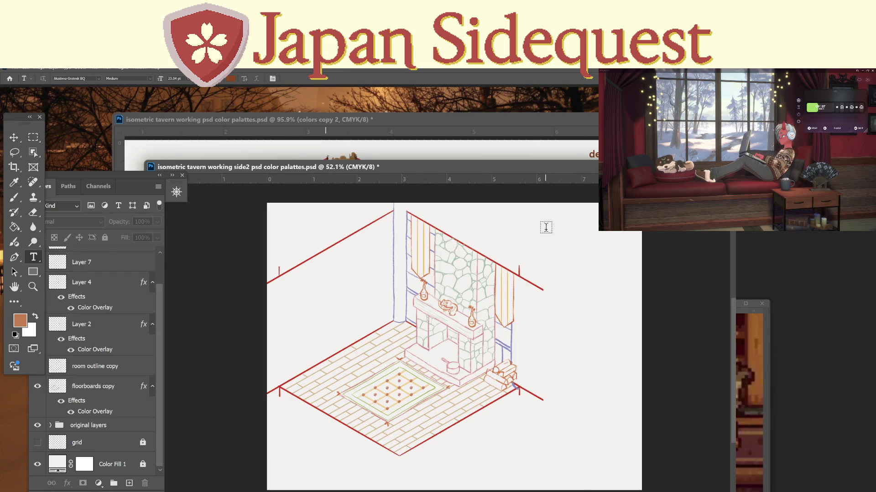
pyautogui.click(553, 215)
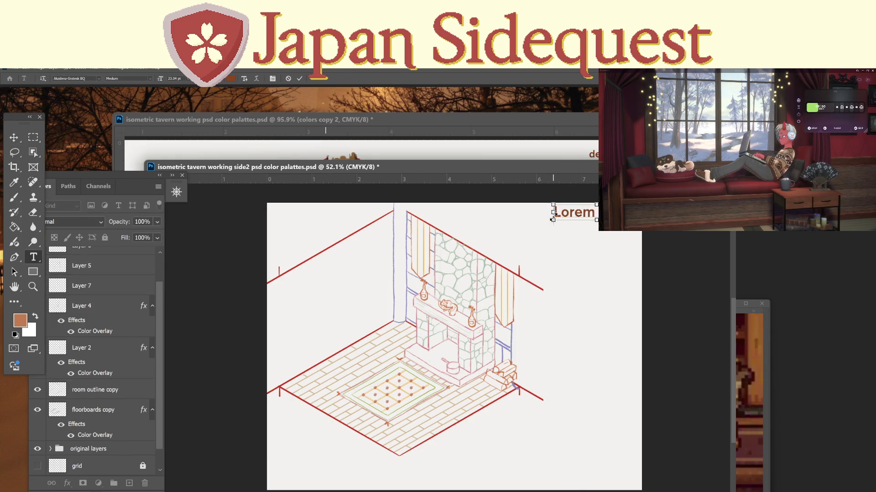
pyautogui.write('wood walls')
pyautogui.press('Return')
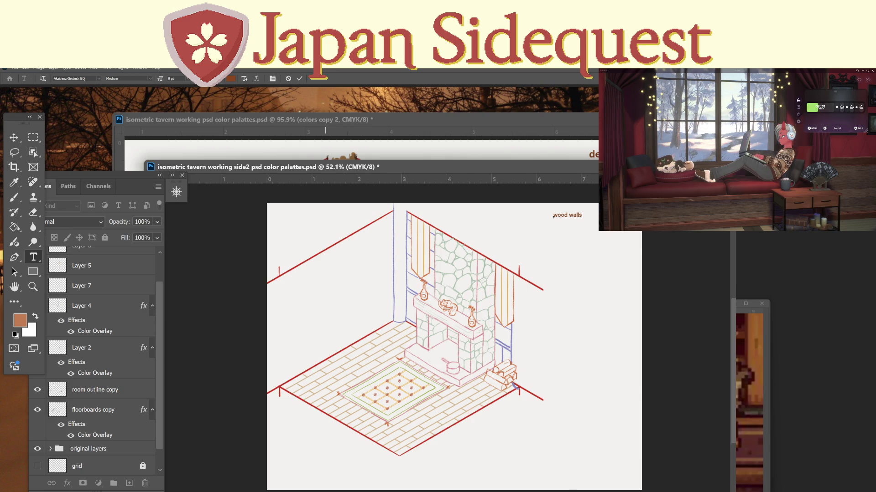
pyautogui.click(32, 137)
pyautogui.click(250, 155)
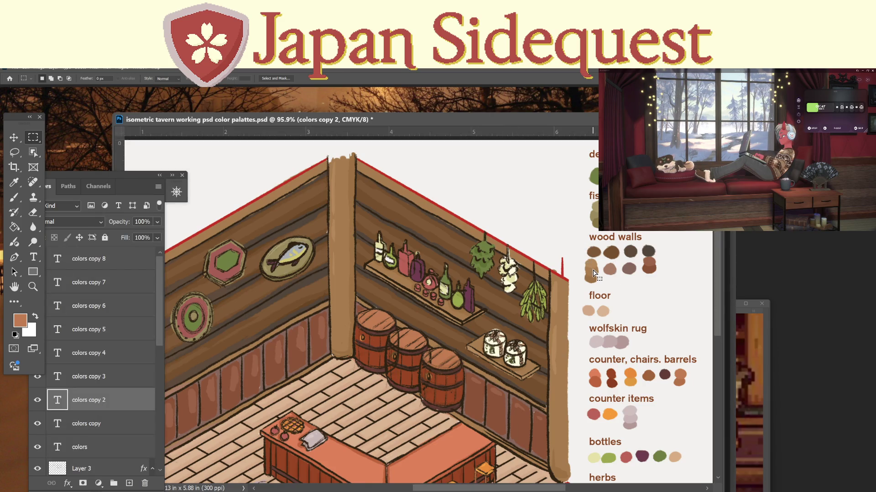
# Group the text layers colors through colors copy 8 into a new group and start renaming it.
pyautogui.scroll(-3, 93, 412)
pyautogui.scroll(3, 84, 401)
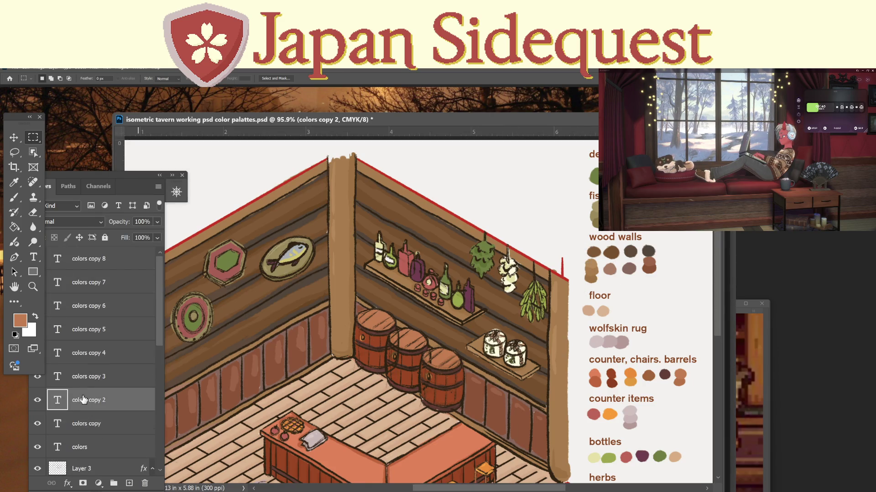
pyautogui.click(93, 445)
pyautogui.keyDown('shift'); pyautogui.click(92, 270); pyautogui.keyUp('shift')
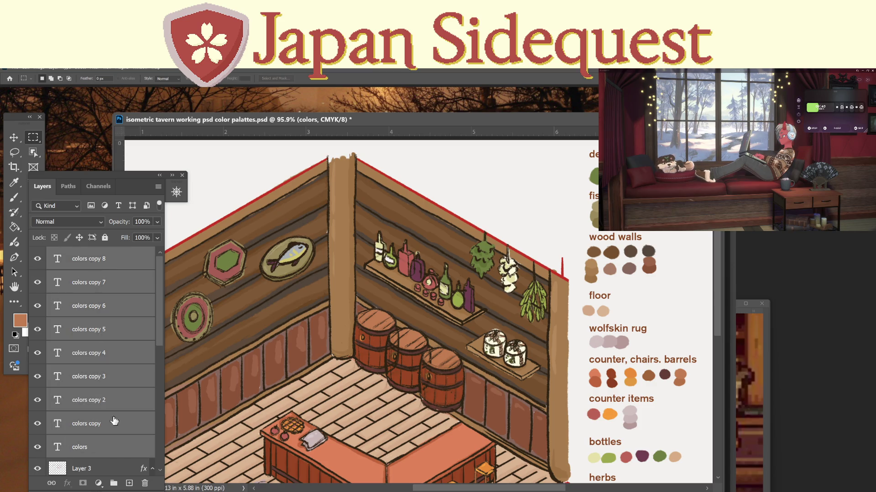
pyautogui.click(114, 483)
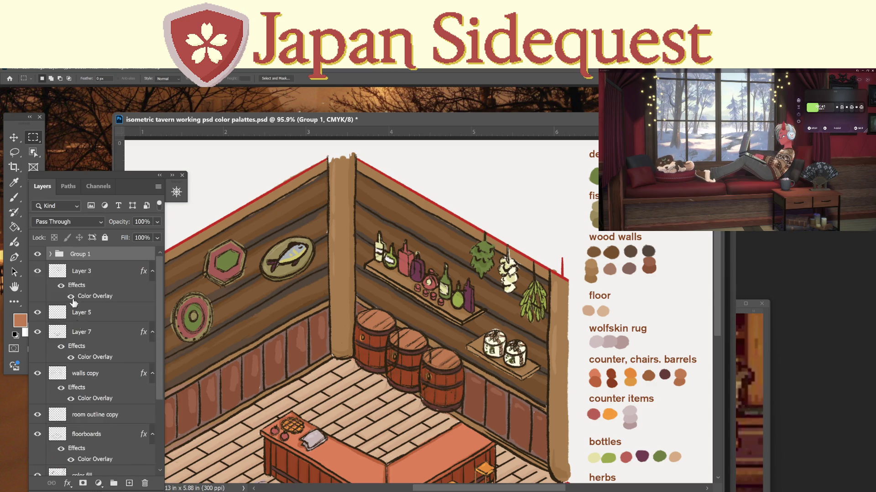
pyautogui.doubleClick(86, 255)
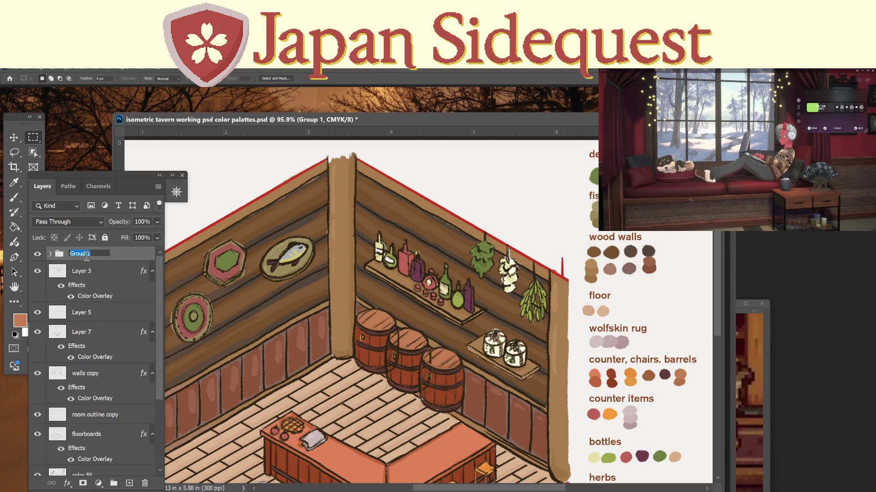
# Name the group 'text' and save the first tavern document.
pyautogui.write('text')
pyautogui.press('Return')
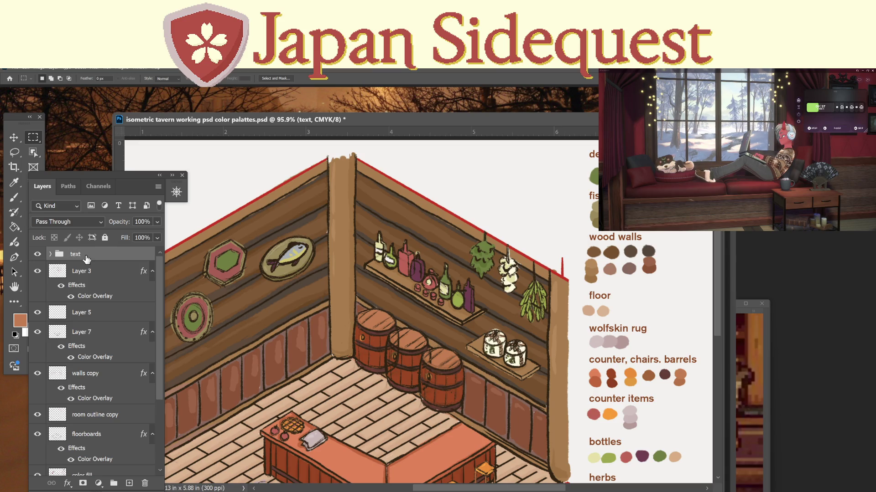
pyautogui.hotkey('ctrl', 's')
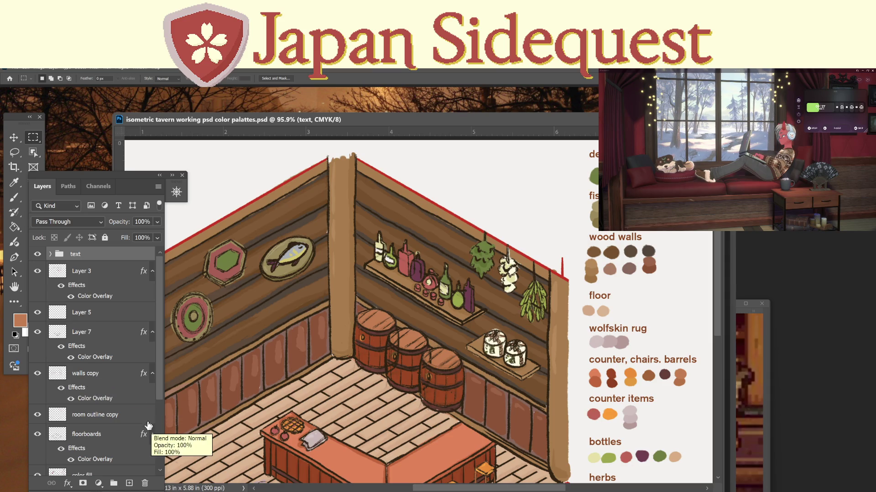
# Hide the color fill layer after comparing, check Layer 8, and show Layer 9.
pyautogui.scroll(-3, 155, 392)
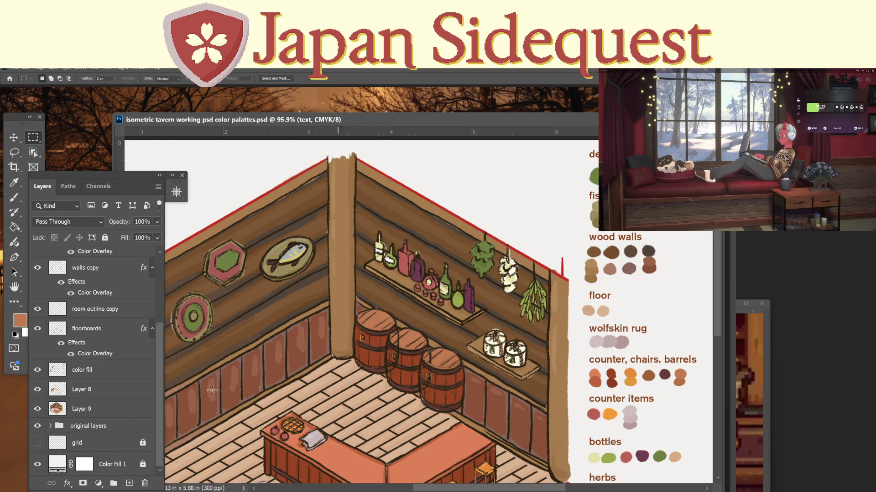
pyautogui.click(129, 373)
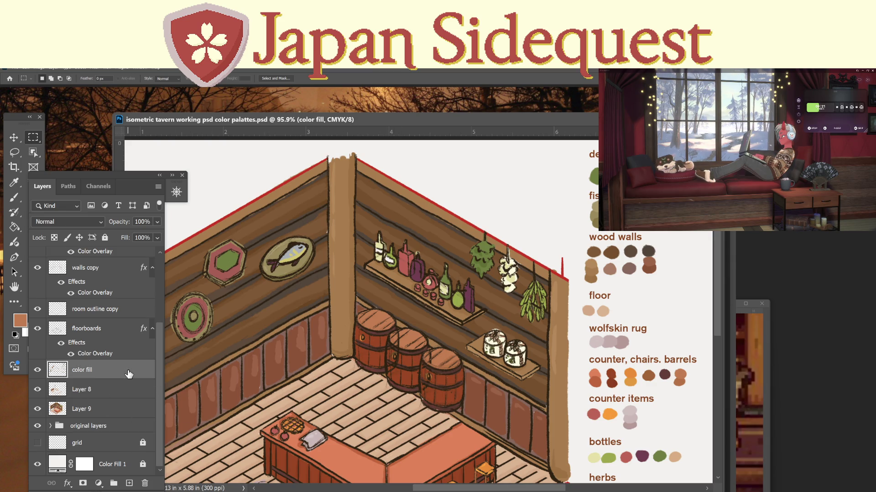
pyautogui.click(38, 370)
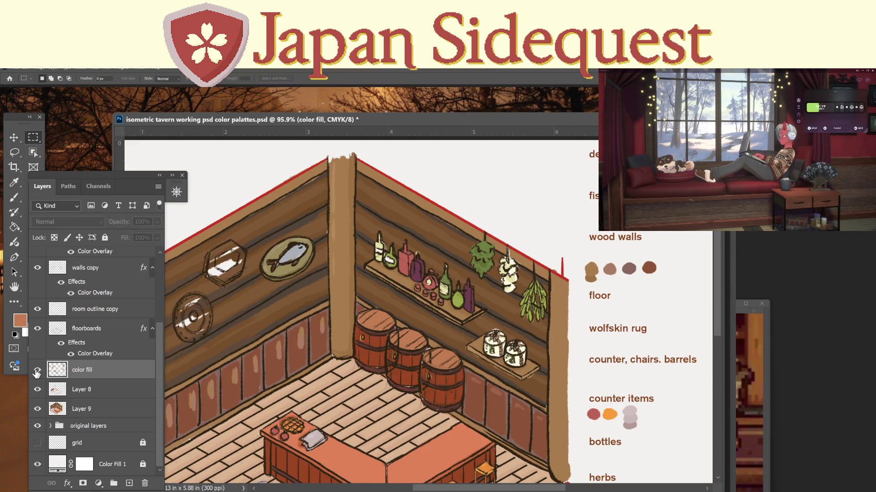
pyautogui.click(37, 370)
pyautogui.click(38, 370)
pyautogui.click(37, 370)
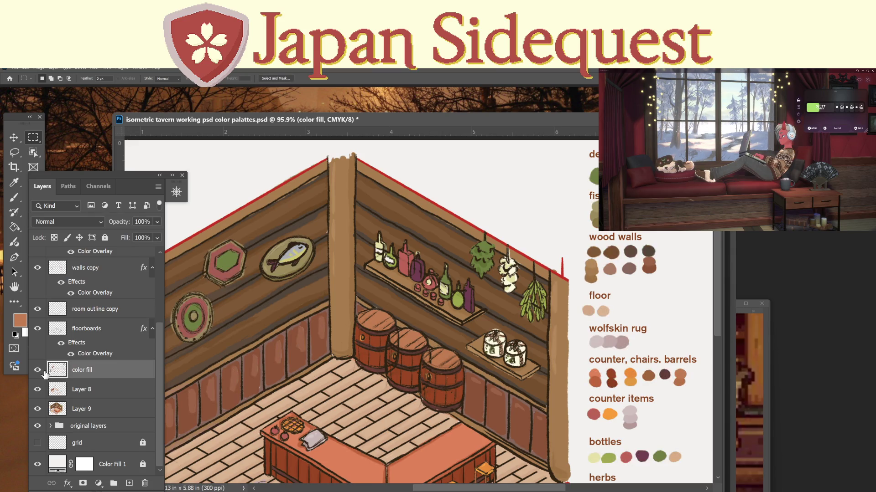
pyautogui.click(37, 371)
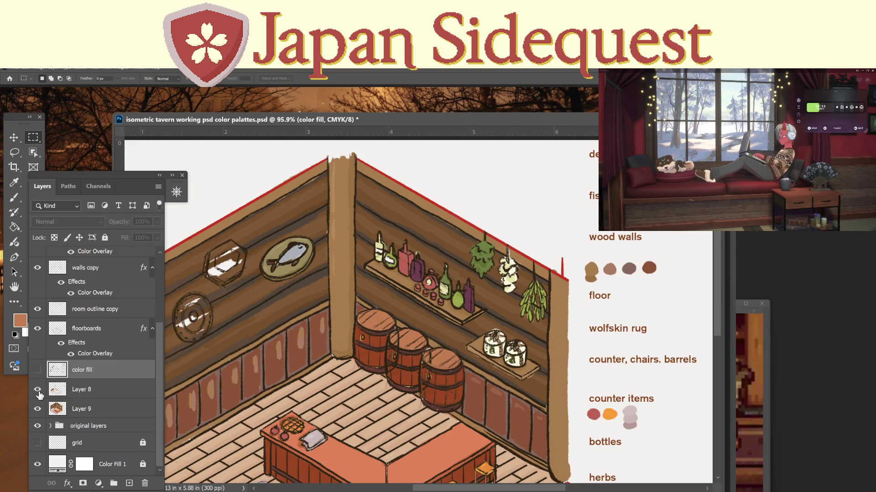
pyautogui.click(37, 390)
pyautogui.click(38, 389)
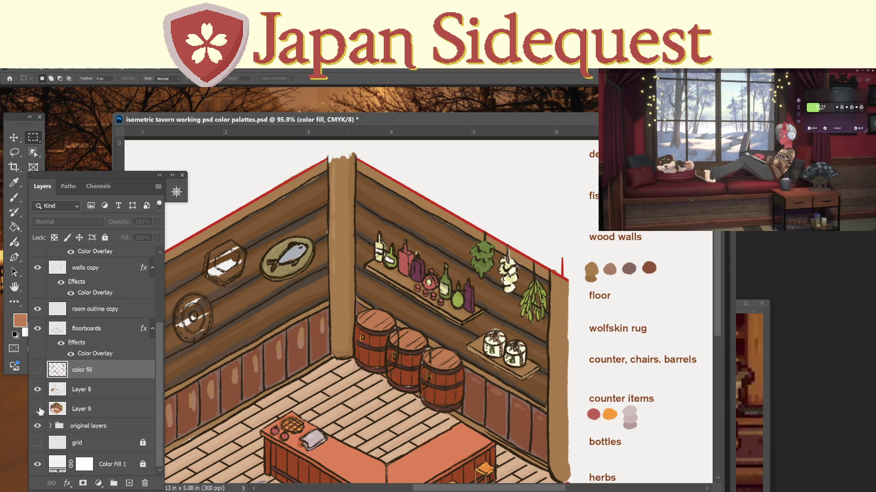
pyautogui.click(38, 409)
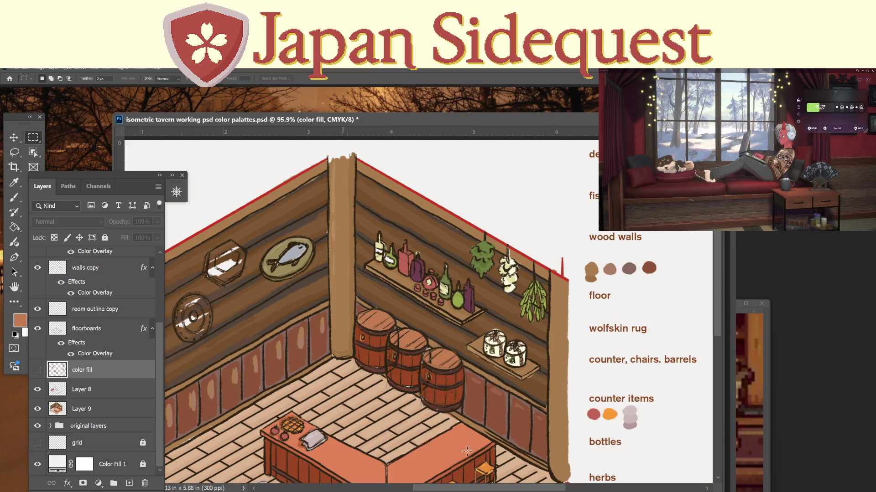
# Make Layer 8 active and marquee-select the wood walls swatches in the palette.
pyautogui.moveTo(596, 405)
pyautogui.mouseDown()
pyautogui.moveTo(645, 401)
pyautogui.moveTo(650, 444)
pyautogui.mouseUp()
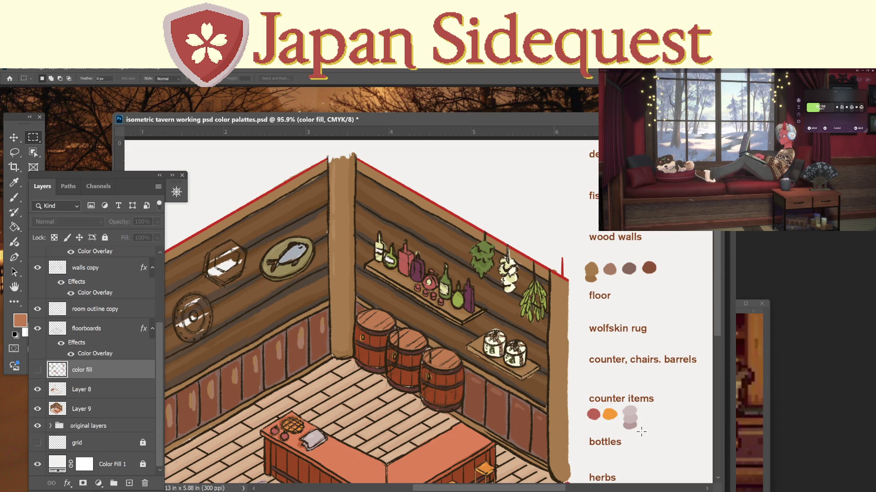
pyautogui.click(38, 370)
pyautogui.click(38, 371)
pyautogui.click(38, 390)
pyautogui.click(37, 390)
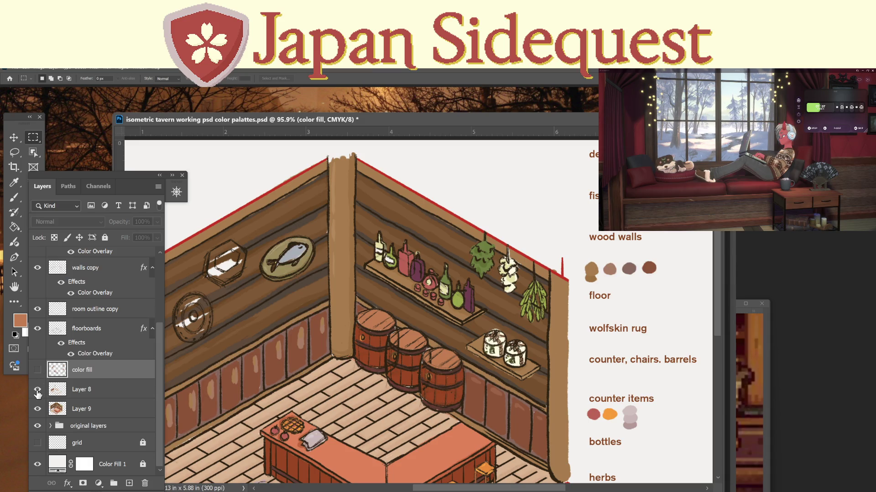
pyautogui.click(84, 389)
pyautogui.moveTo(576, 251); pyautogui.dragTo(665, 289)
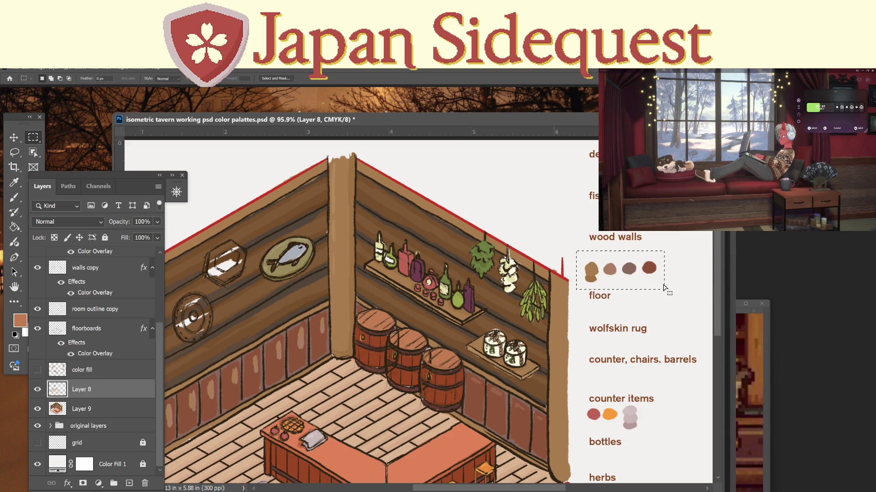
# Add a new empty layer above the color fill and nudge the wood-walls swatches slightly.
pyautogui.click(38, 370)
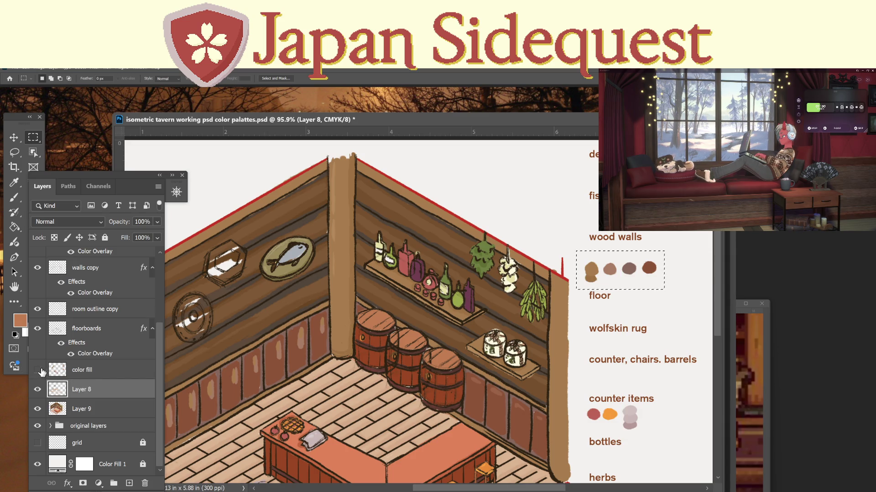
pyautogui.click(77, 371)
pyautogui.hotkey('ctrl', 'shift', 'alt', 'n')
pyautogui.hotkey('ctrl', 'd')
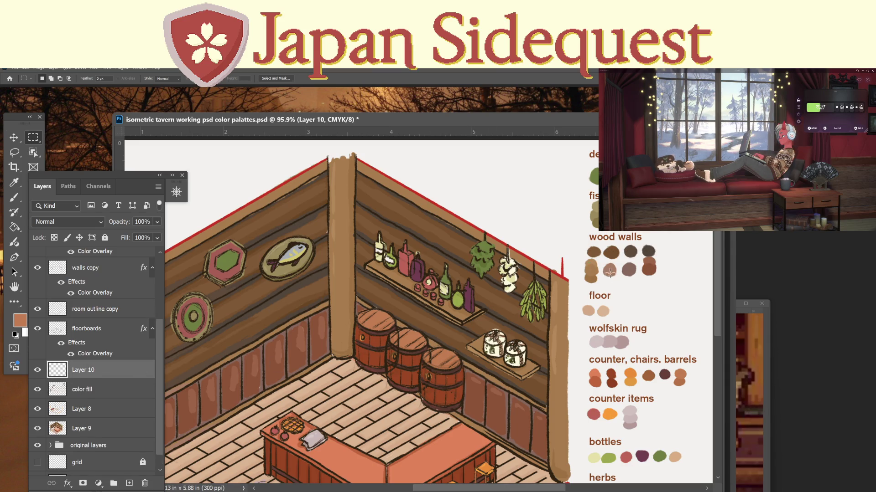
pyautogui.press('v')
pyautogui.moveTo(609, 271); pyautogui.dragTo(610, 270)
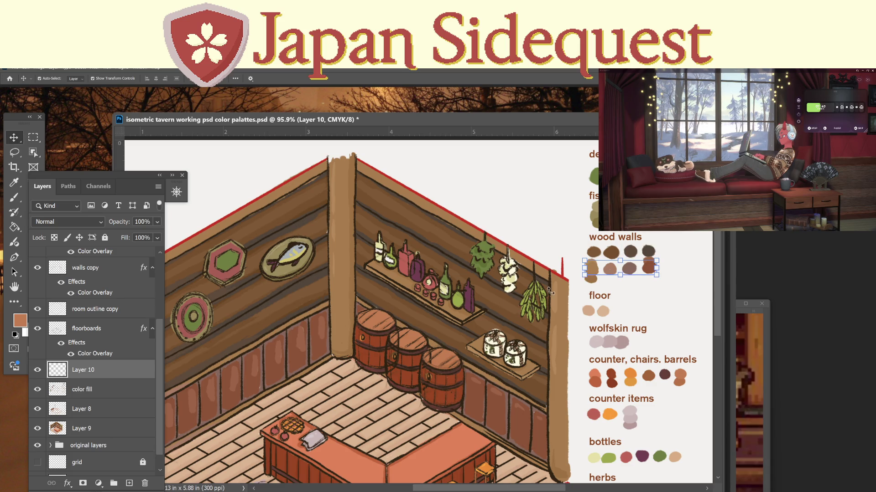
# Marquee the wood-walls swatches on Layer 8, then make the color fill layer active again.
pyautogui.click(86, 409)
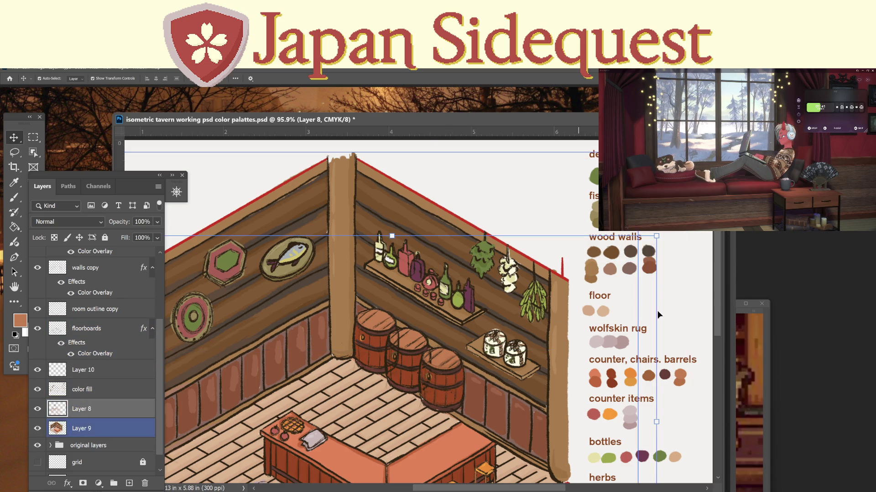
pyautogui.click(38, 370)
pyautogui.click(36, 390)
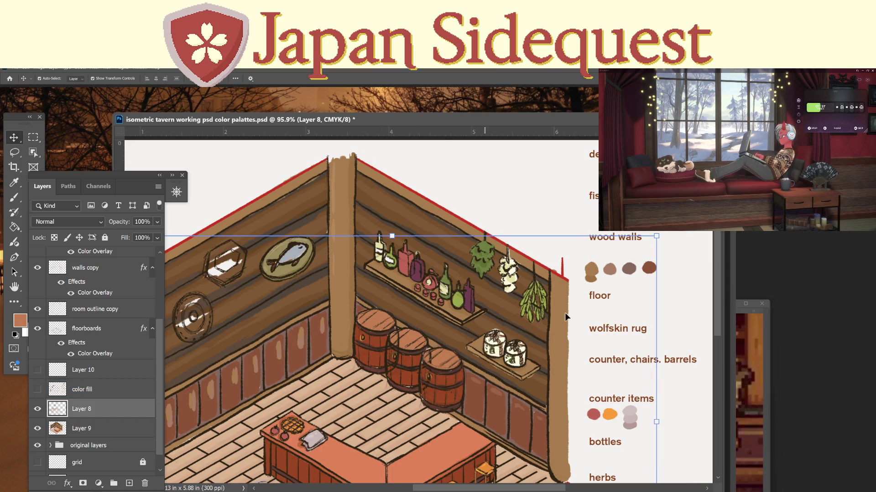
pyautogui.press('m')
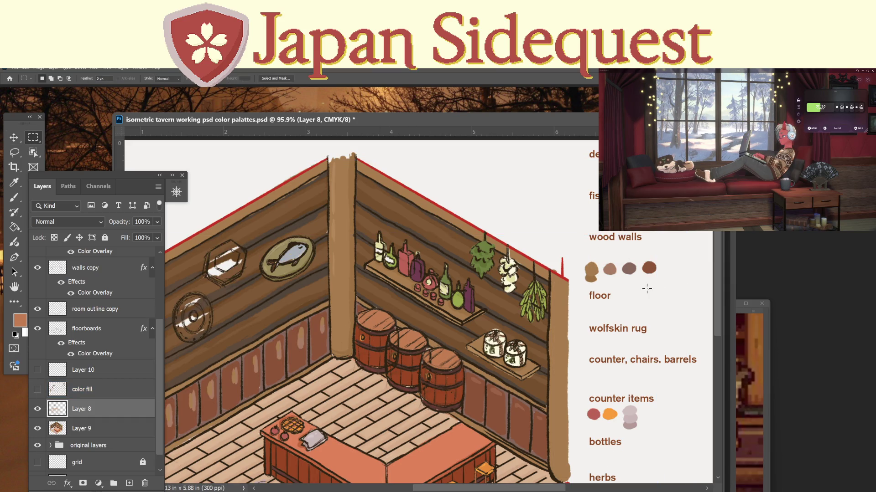
pyautogui.moveTo(659, 289); pyautogui.dragTo(578, 254)
pyautogui.click(38, 409)
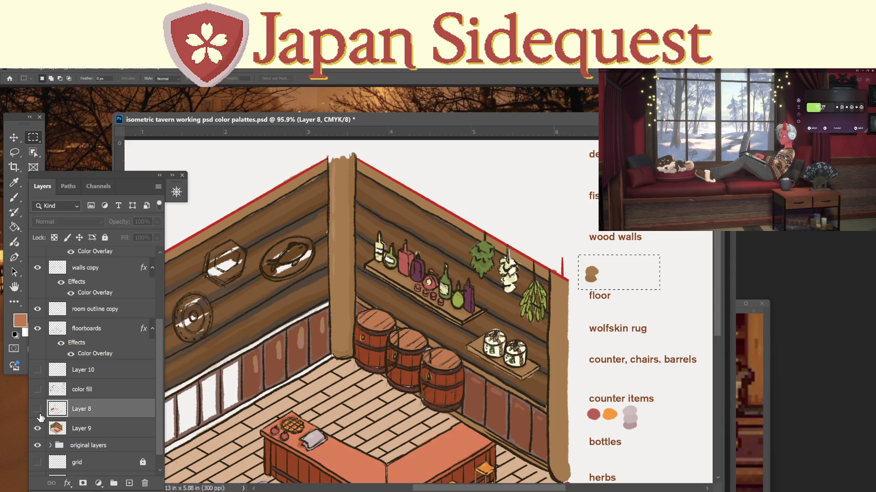
pyautogui.click(86, 429)
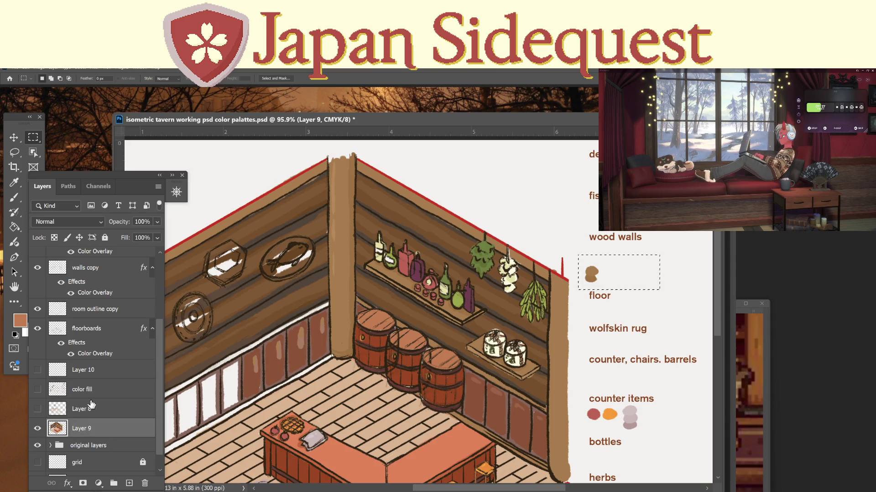
pyautogui.click(37, 390)
pyautogui.click(75, 391)
# Copy the selection to a new layer above color fill and zoom in on the wood-walls swatches.
pyautogui.hotkey('ctrl', 'j')
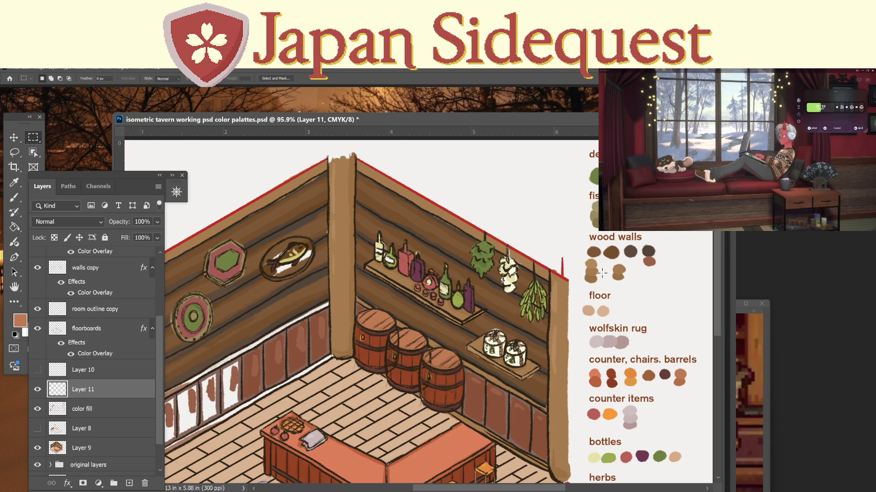
pyautogui.press('v')
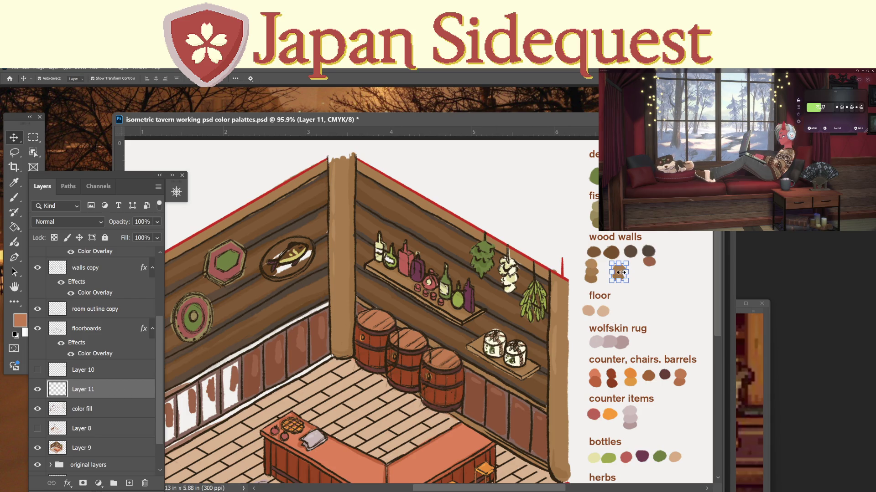
pyautogui.press('z')
pyautogui.moveTo(653, 249); pyautogui.dragTo(532, 229)
pyautogui.press('v')
# Zoom out, preview Layer 10's wood-wall colours, hide Layer 8, and zoom into the swatches.
pyautogui.press('z')
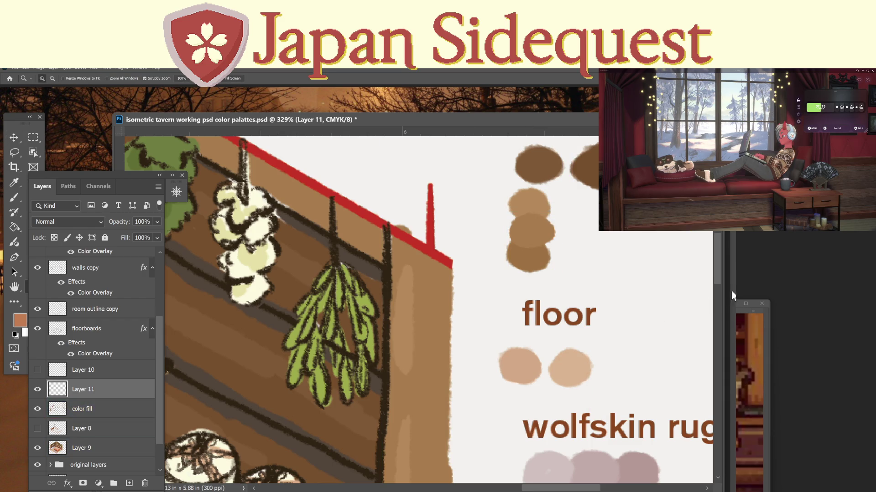
pyautogui.moveTo(677, 300)
pyautogui.mouseDown()
pyautogui.moveTo(648, 322)
pyautogui.moveTo(519, 371)
pyautogui.mouseUp()
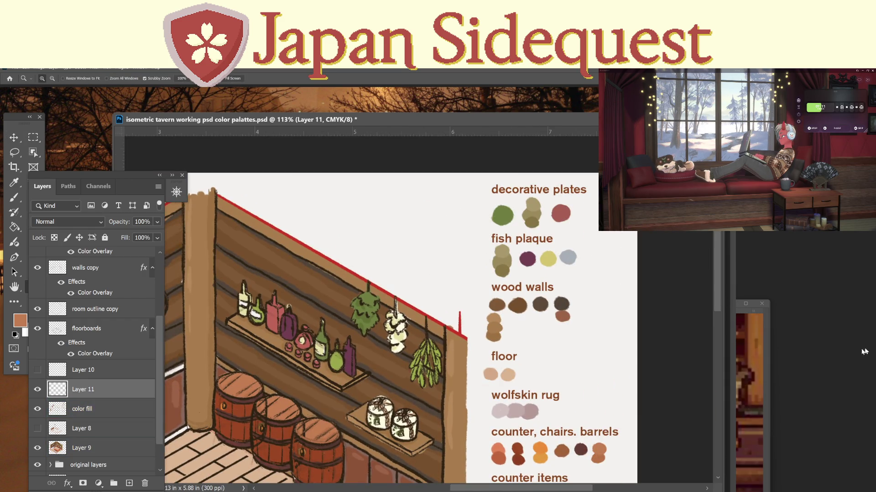
pyautogui.click(38, 371)
pyautogui.click(38, 370)
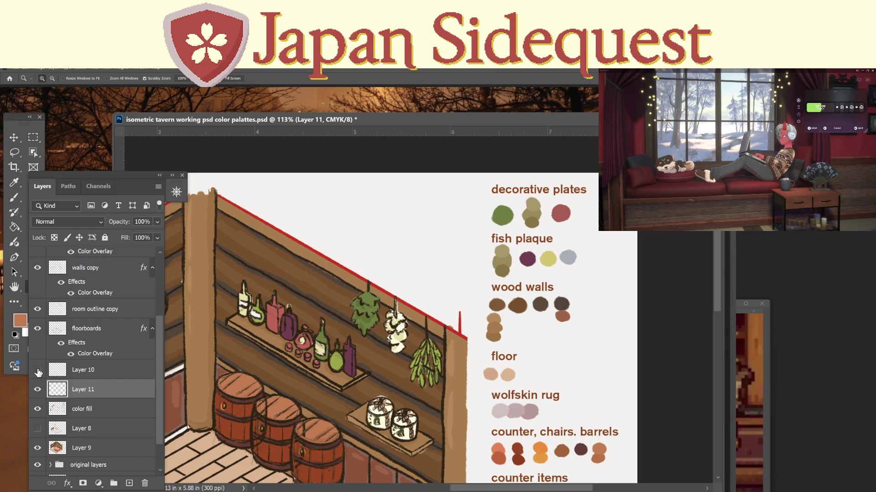
pyautogui.click(38, 370)
pyautogui.click(38, 428)
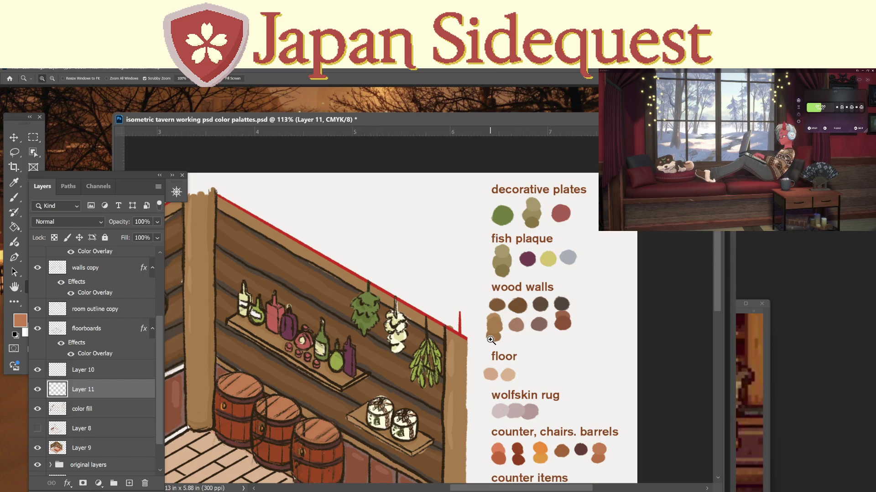
pyautogui.moveTo(491, 340); pyautogui.dragTo(506, 321)
# Delete Layer 11 and sample the light brown wood-walls swatch as the painting colour.
pyautogui.press('i')
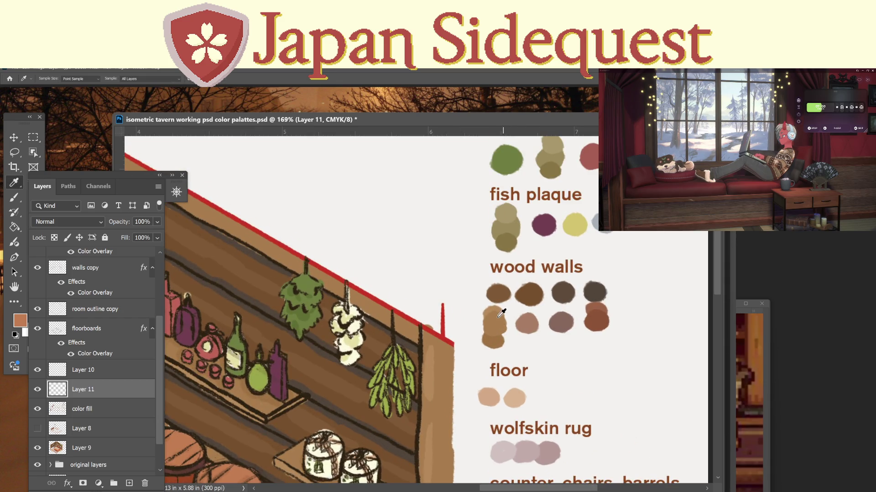
pyautogui.press('Delete')
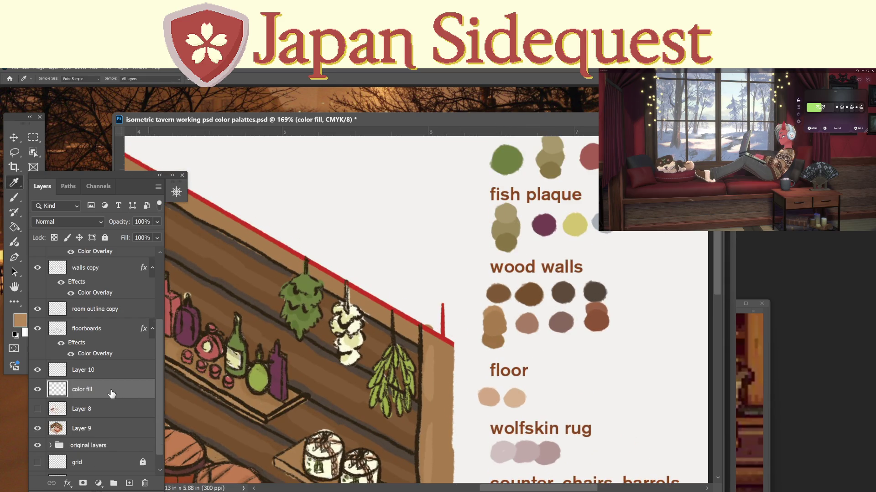
pyautogui.click(487, 307)
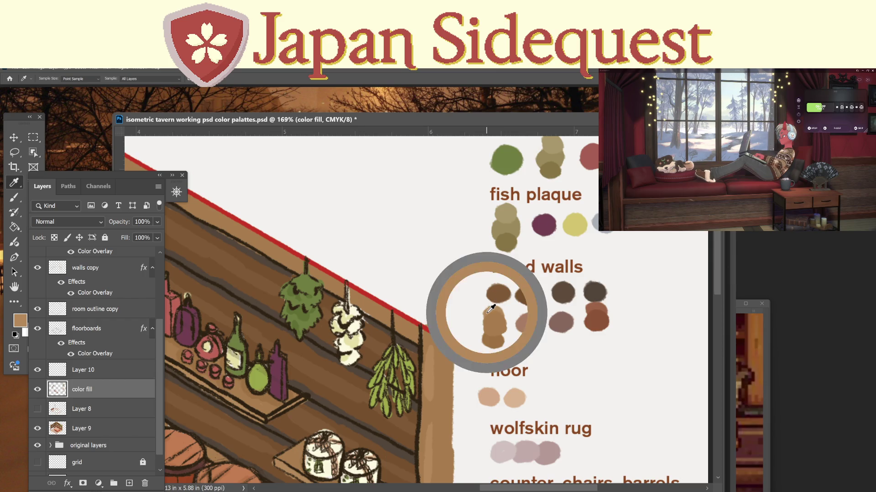
pyautogui.press('b')
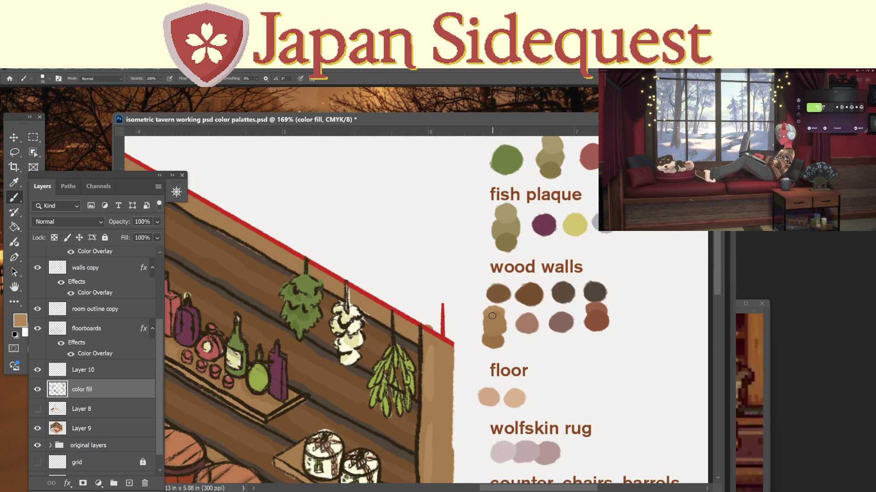
# Delete Layer 10 and recheck the color fill layer's visibility before zooming.
pyautogui.click(82, 373)
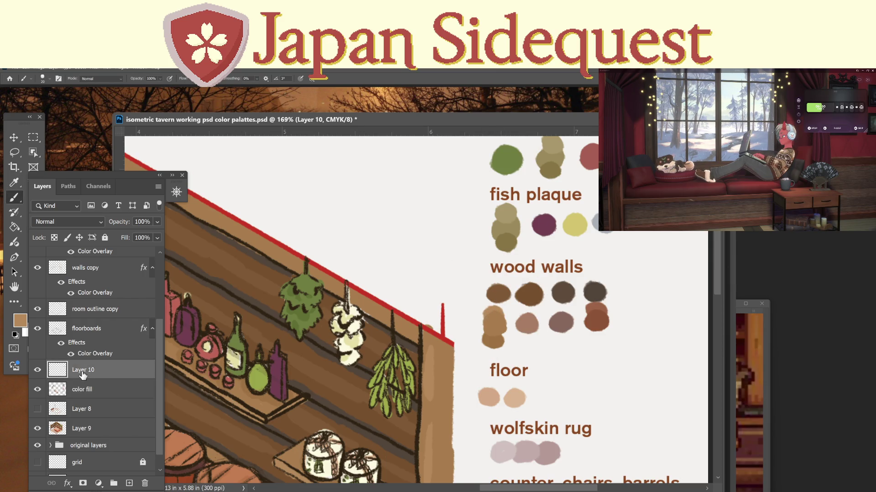
pyautogui.press('Delete')
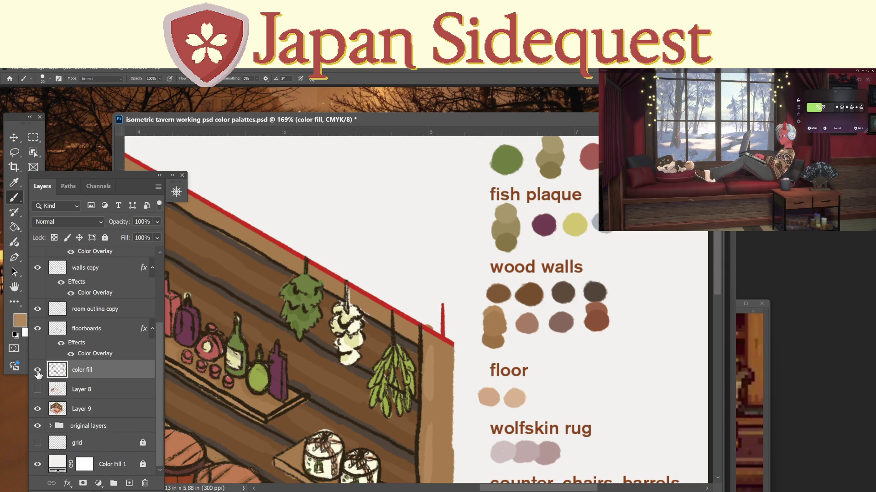
pyautogui.click(37, 370)
pyautogui.click(37, 369)
pyautogui.press('z')
pyautogui.keyDown('alt'); pyautogui.click(459, 356); pyautogui.keyUp('alt')
# Centre the tavern, turn the color fill layer on, and add an empty layer above it.
pyautogui.scroll(-5, 460, 356)
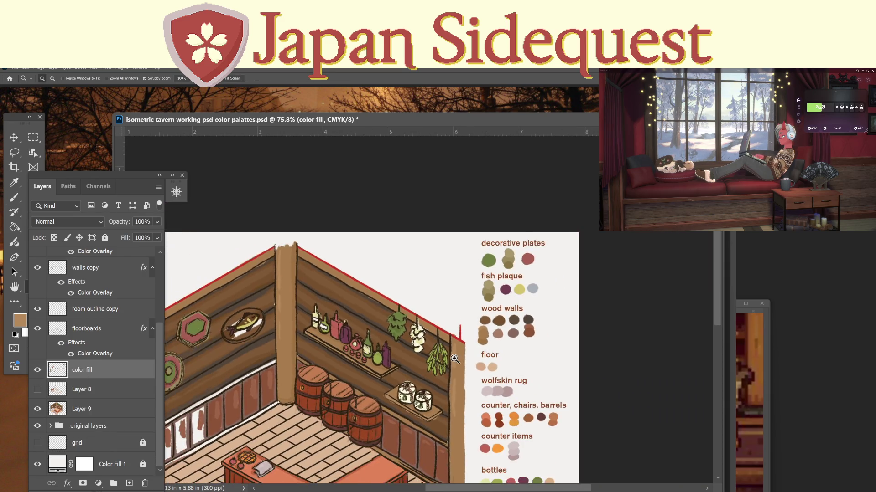
pyautogui.moveTo(338, 403)
pyautogui.mouseDown()
pyautogui.moveTo(368, 353)
pyautogui.moveTo(412, 324)
pyautogui.mouseUp()
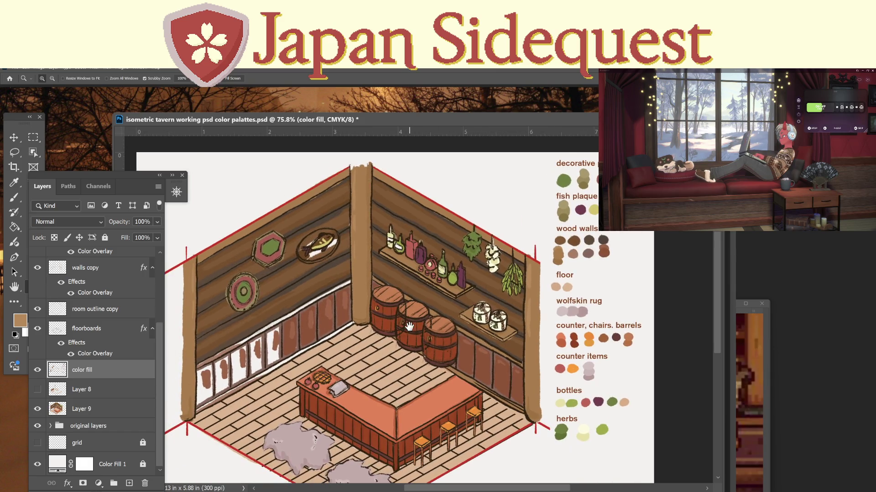
pyautogui.click(37, 369)
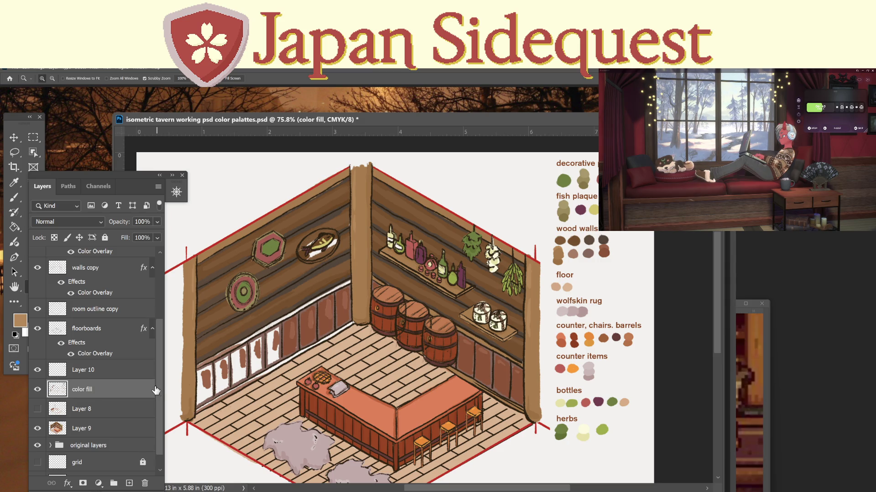
pyautogui.hotkey('ctrl', 'shift', 'alt', 'n')
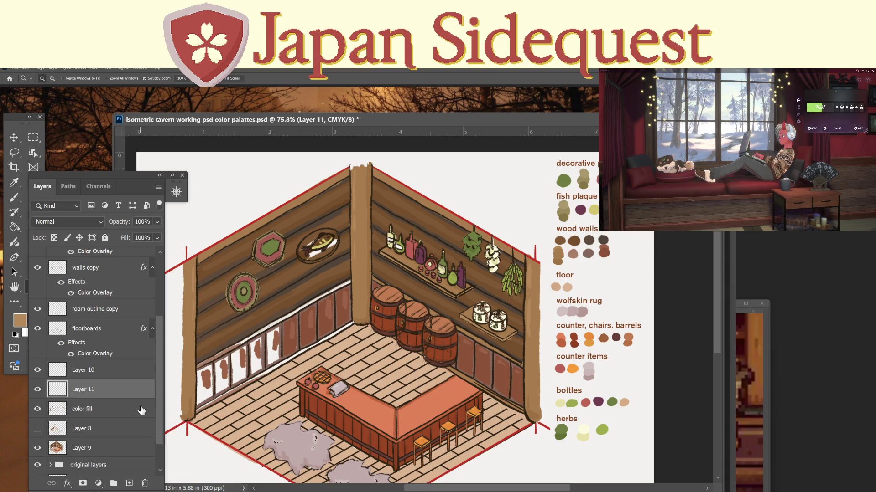
# Toggle Layer 9, Layer 10 and Layer 8 to compare the painting, leaving Layer 8 shown.
pyautogui.scroll(3, 115, 383)
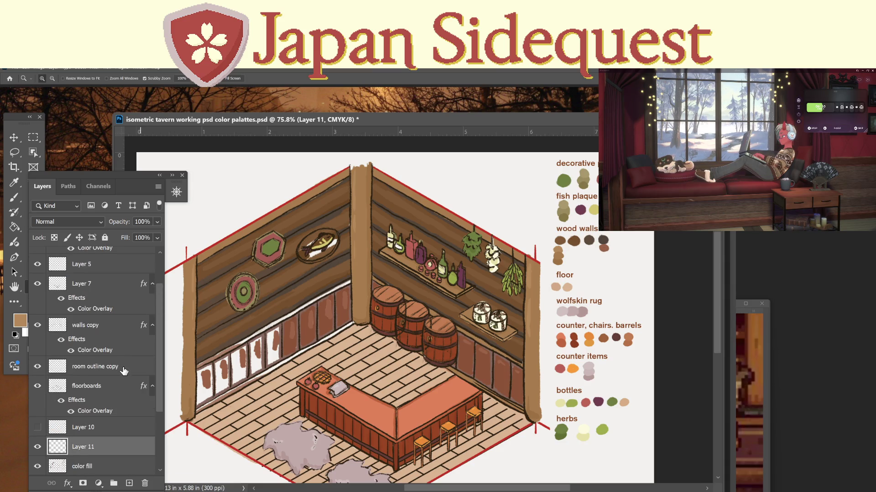
pyautogui.scroll(-3, 118, 383)
pyautogui.scroll(3, 82, 401)
pyautogui.scroll(-2, 72, 399)
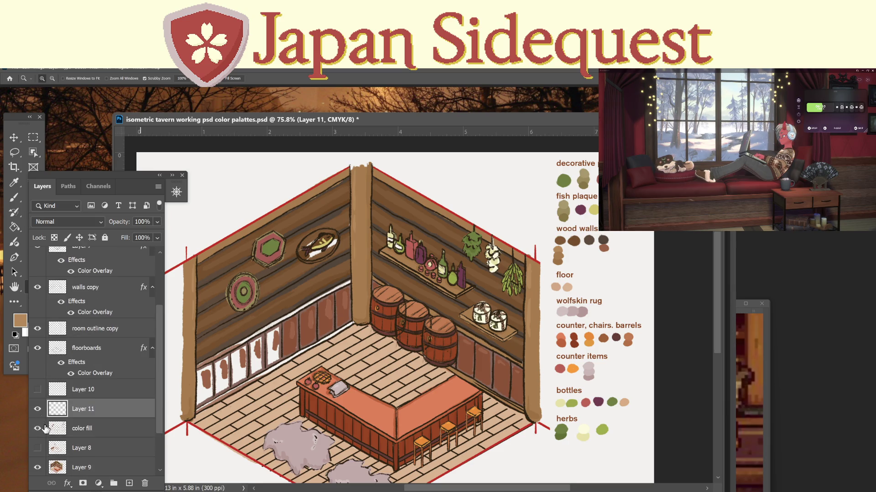
pyautogui.click(37, 463)
pyautogui.click(37, 389)
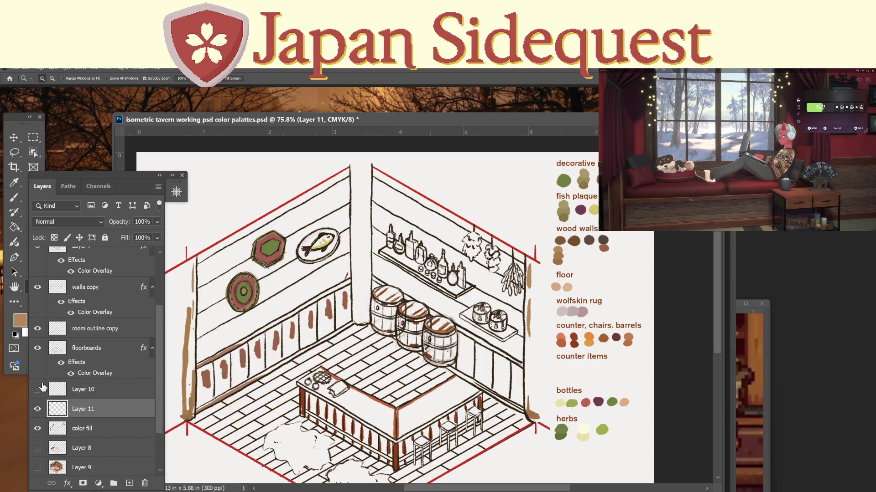
pyautogui.click(42, 464)
pyautogui.click(37, 447)
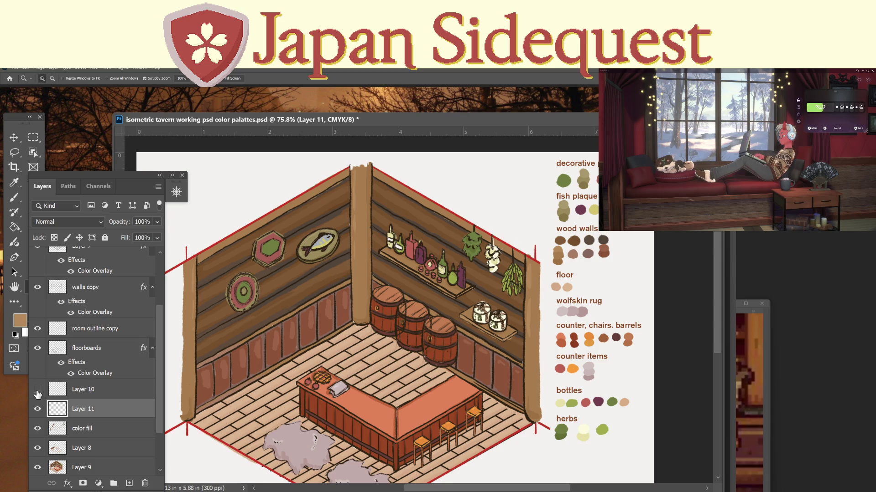
pyautogui.scroll(5, 554, 260)
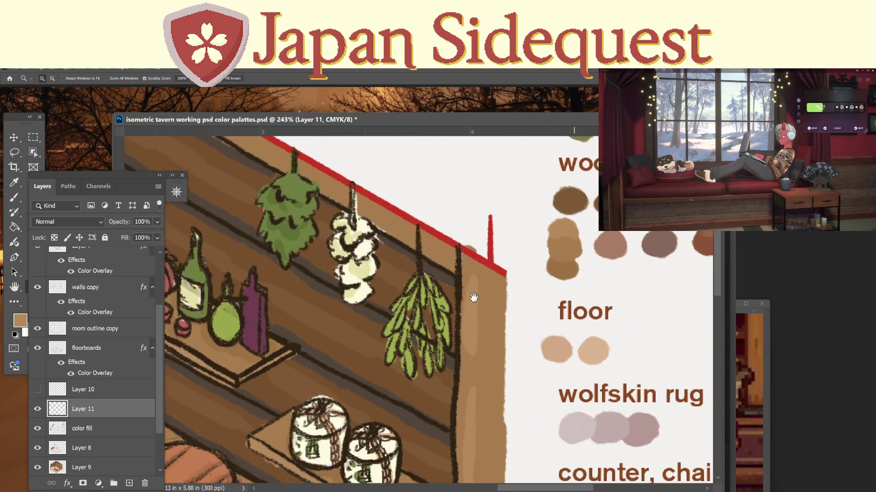
# Preview the wood-walls swatches, then drag the empty Layer 10 to the trash.
pyautogui.moveTo(543, 263); pyautogui.dragTo(332, 313)
pyautogui.click(38, 391)
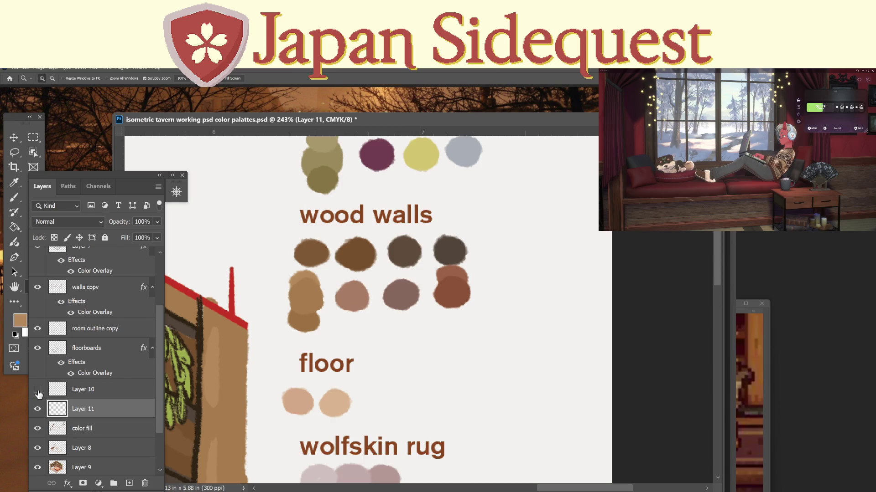
pyautogui.click(38, 390)
pyautogui.moveTo(73, 389); pyautogui.dragTo(144, 481)
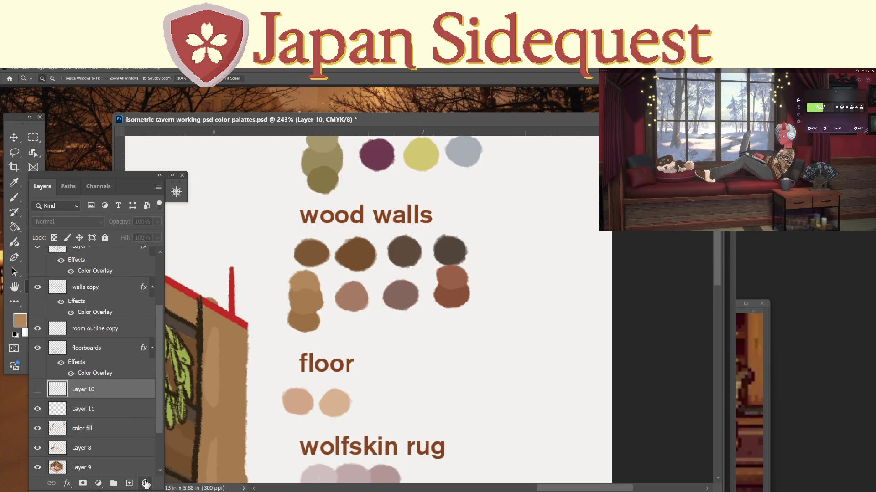
# Toggle Layer 11's visibility off and on to check its content.
pyautogui.click(38, 390)
pyautogui.click(38, 390)
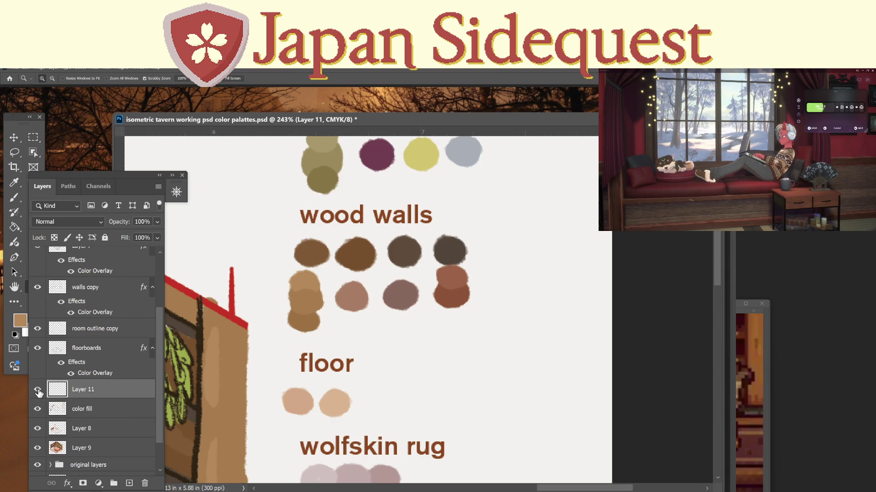
pyautogui.click(38, 391)
pyautogui.click(38, 391)
# Compare Layer 8's brown swatches with Layer 9's wall and plant painting by toggling both.
pyautogui.click(37, 429)
pyautogui.click(37, 448)
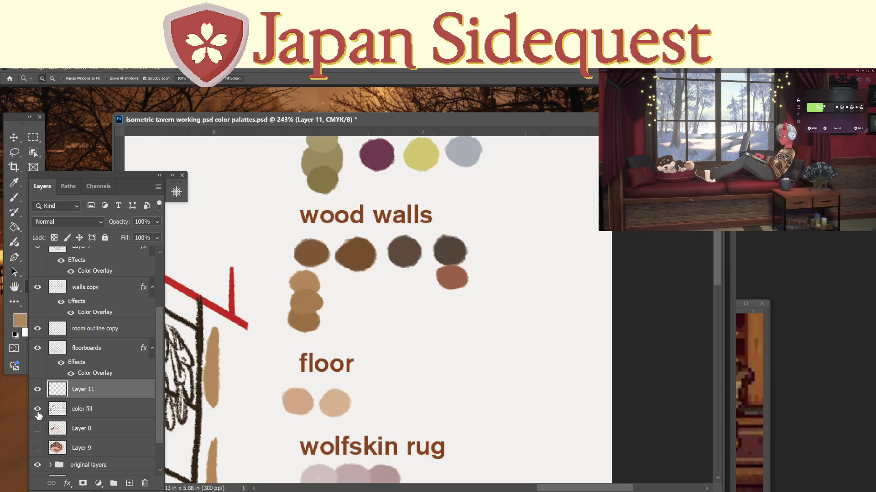
pyautogui.click(37, 428)
pyautogui.click(38, 428)
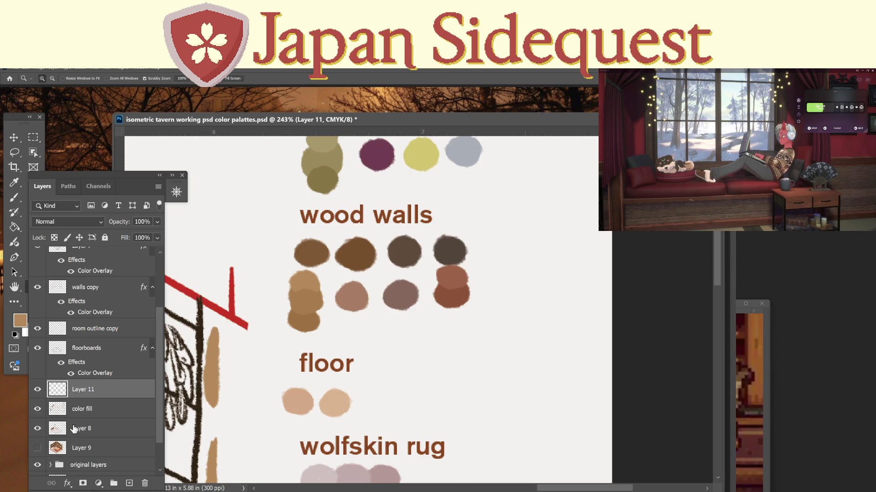
pyautogui.click(37, 448)
pyautogui.click(37, 428)
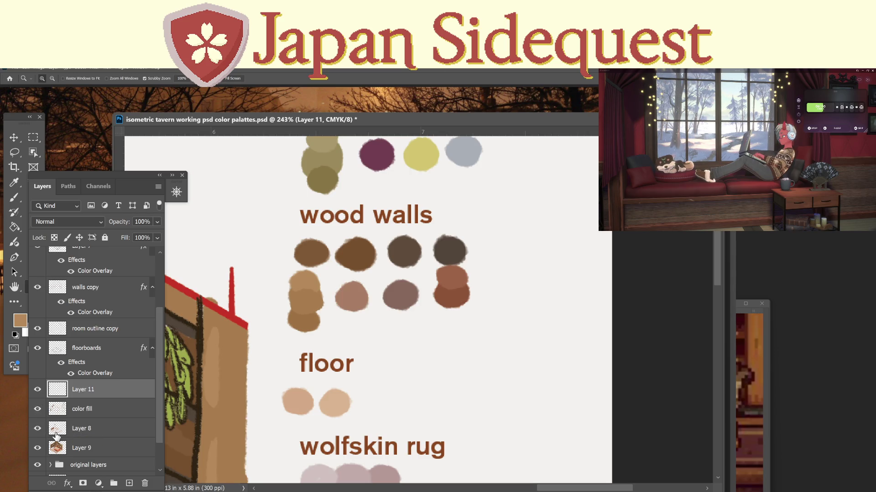
pyautogui.click(37, 429)
pyautogui.click(38, 447)
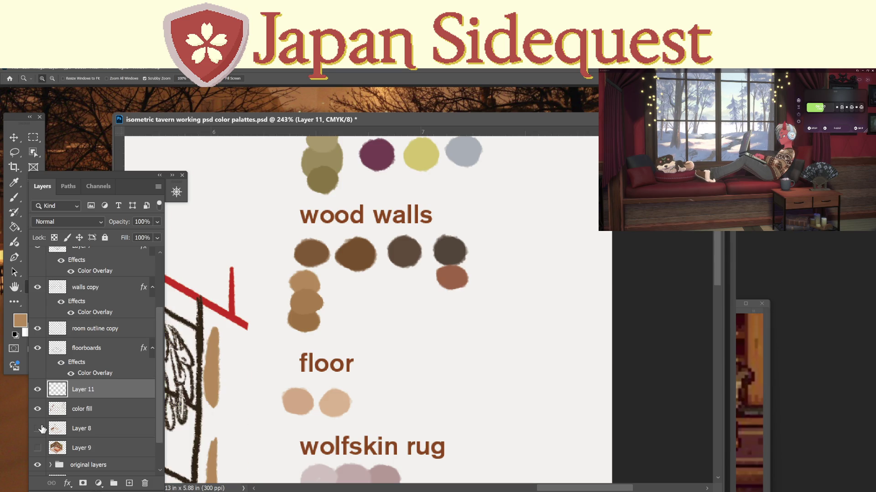
pyautogui.click(38, 409)
pyautogui.click(37, 409)
pyautogui.click(38, 429)
pyautogui.click(38, 448)
# Briefly hide Layer 9 and Layer 8, then show both again.
pyautogui.click(38, 447)
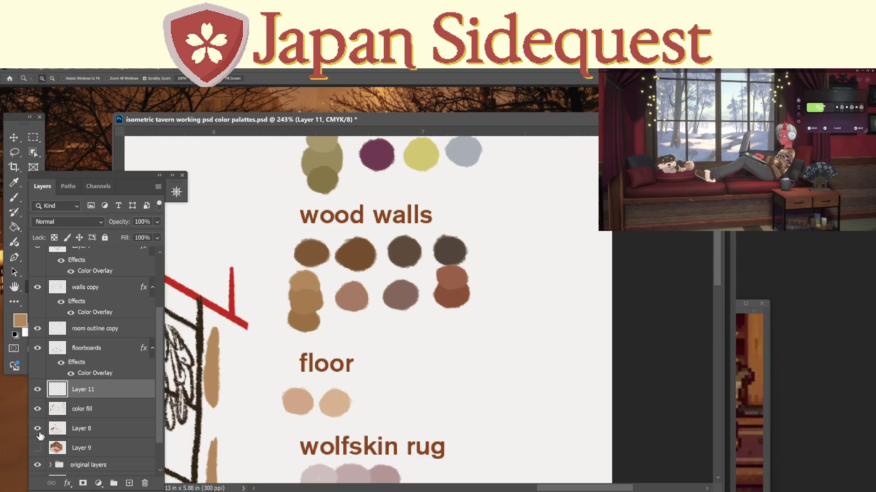
pyautogui.click(38, 429)
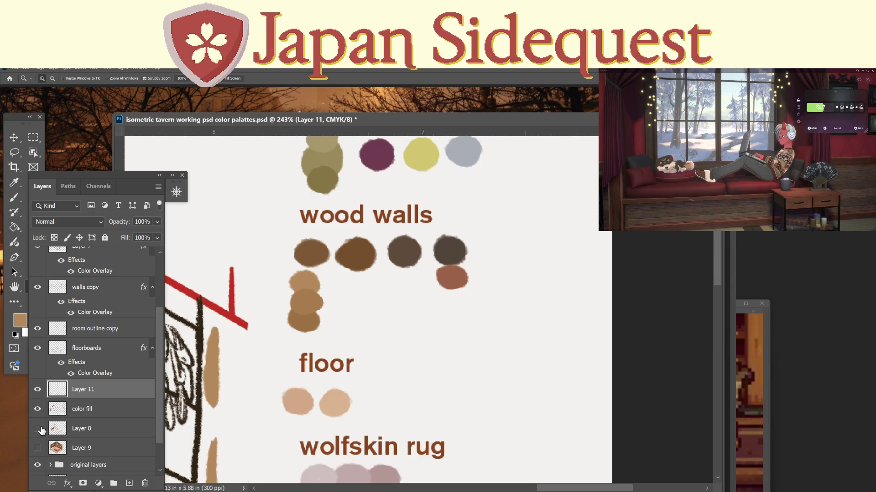
pyautogui.click(41, 430)
pyautogui.click(41, 430)
pyautogui.click(37, 448)
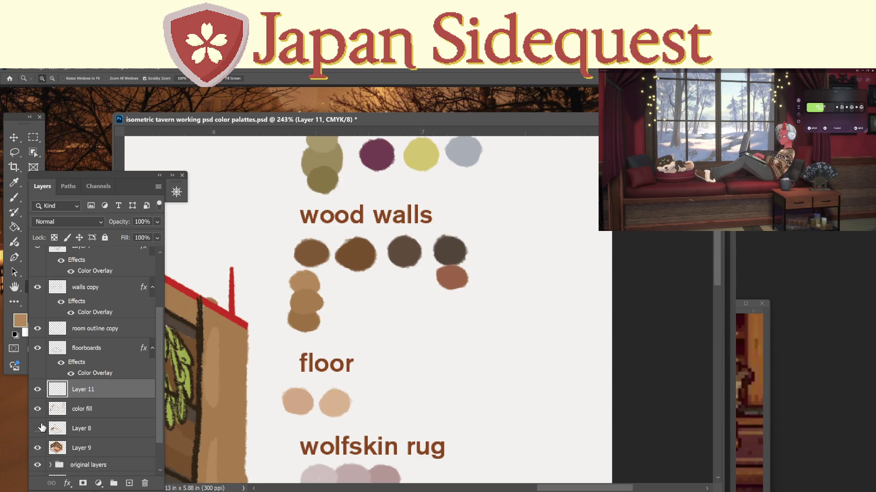
pyautogui.click(42, 428)
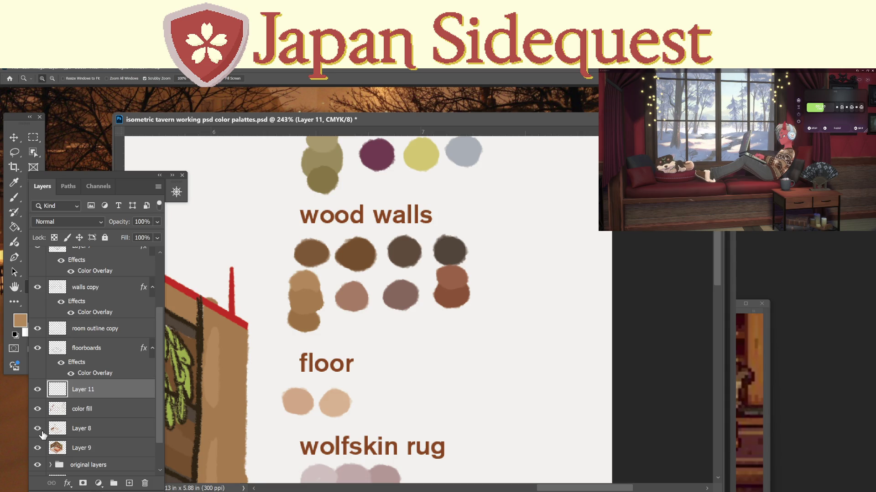
# Hide Layer 11, color fill and Layer 9 so only Layer 8's four brown swatches show.
pyautogui.click(37, 390)
pyautogui.click(37, 389)
pyautogui.click(37, 409)
pyautogui.click(37, 428)
pyautogui.click(38, 448)
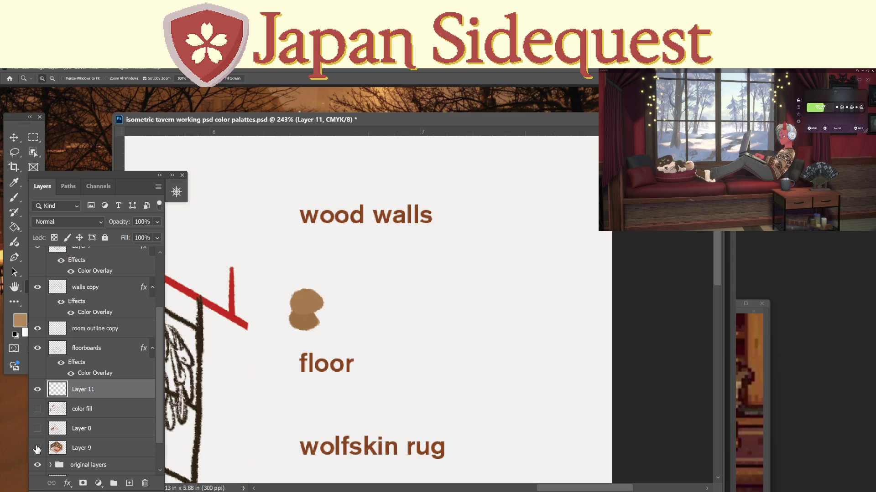
pyautogui.click(37, 390)
pyautogui.click(38, 409)
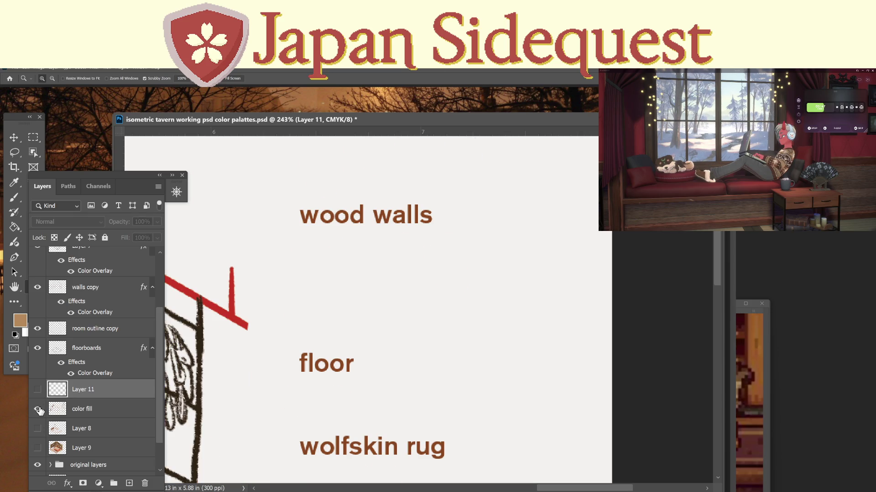
pyautogui.click(38, 409)
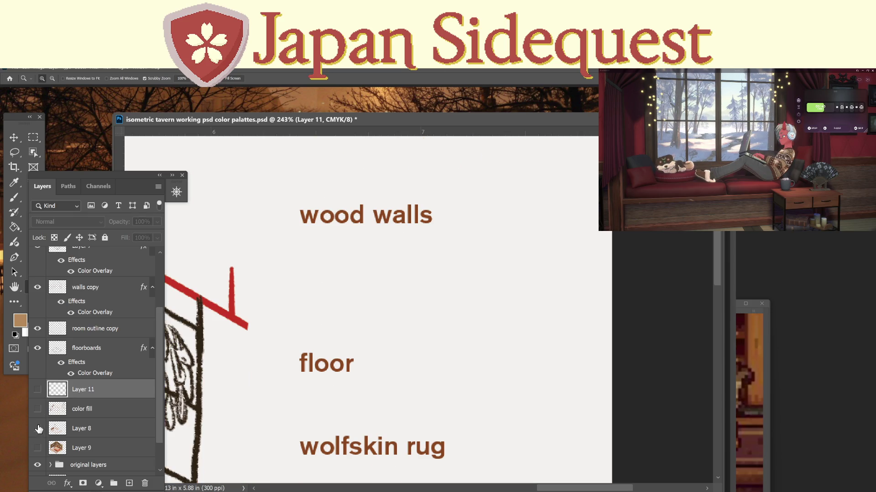
pyautogui.click(37, 429)
# Cut the four brown swatches out of Layer 8 with a rectangular selection.
pyautogui.press('m')
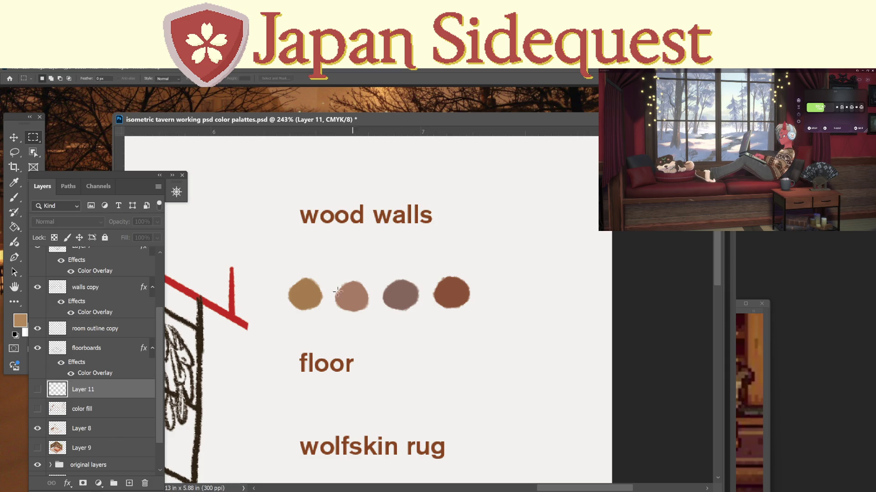
pyautogui.moveTo(271, 269)
pyautogui.mouseDown()
pyautogui.moveTo(518, 328)
pyautogui.moveTo(505, 325)
pyautogui.mouseUp()
pyautogui.click(96, 427)
pyautogui.hotkey('ctrl', 'x')
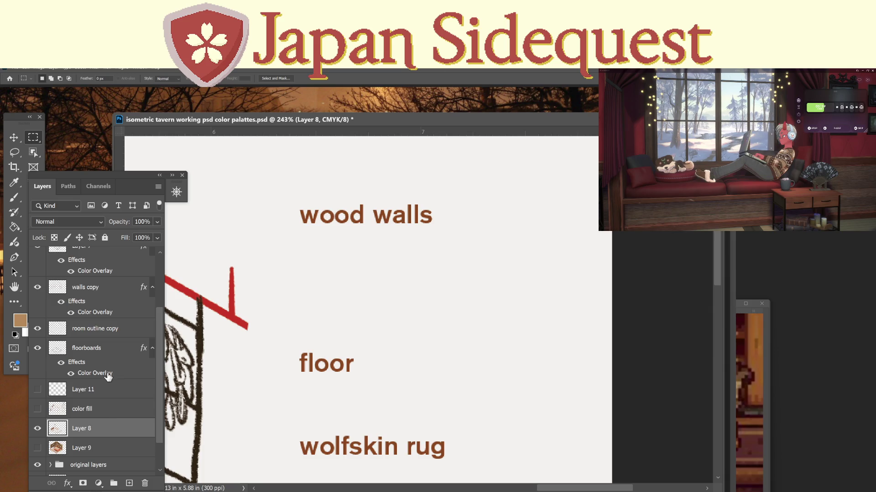
# Paste the swatches above color fill as Layer 12, lined up beneath wood walls.
pyautogui.click(37, 409)
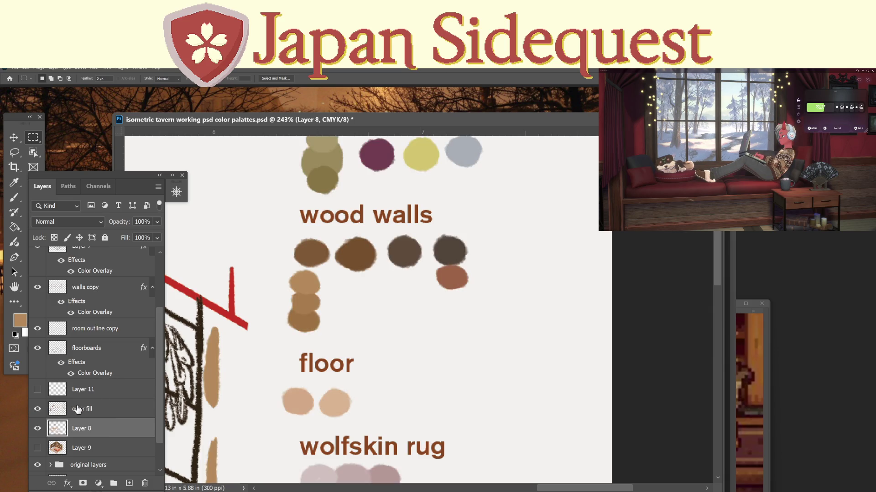
pyautogui.click(78, 410)
pyautogui.hotkey('ctrl', 'v')
pyautogui.press('v')
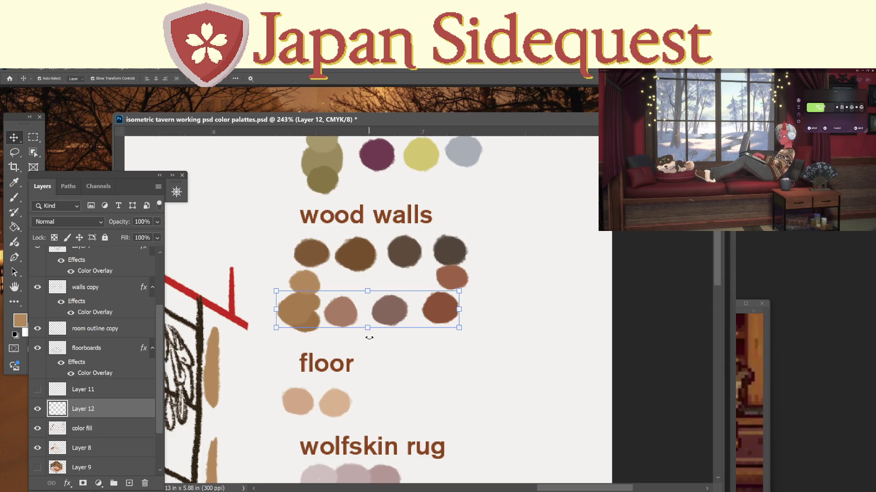
pyautogui.moveTo(386, 315)
pyautogui.mouseDown()
pyautogui.moveTo(395, 322)
pyautogui.moveTo(397, 308)
pyautogui.mouseUp()
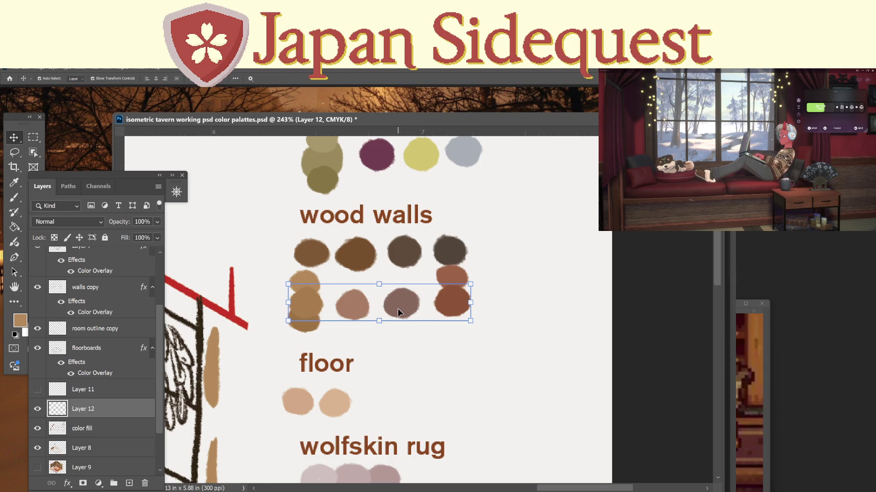
# Make Layer 9 the working layer and hide the swatch layers so only its painting shows.
pyautogui.scroll(-1, 46, 440)
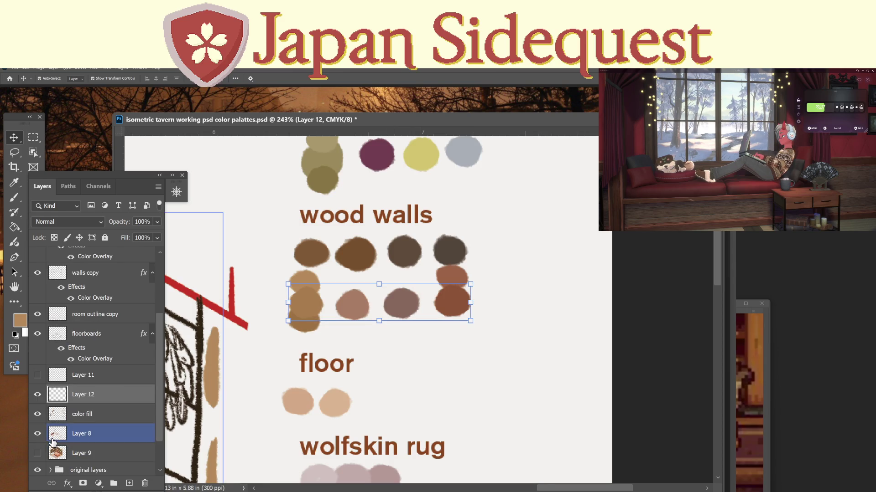
pyautogui.click(38, 434)
pyautogui.click(38, 453)
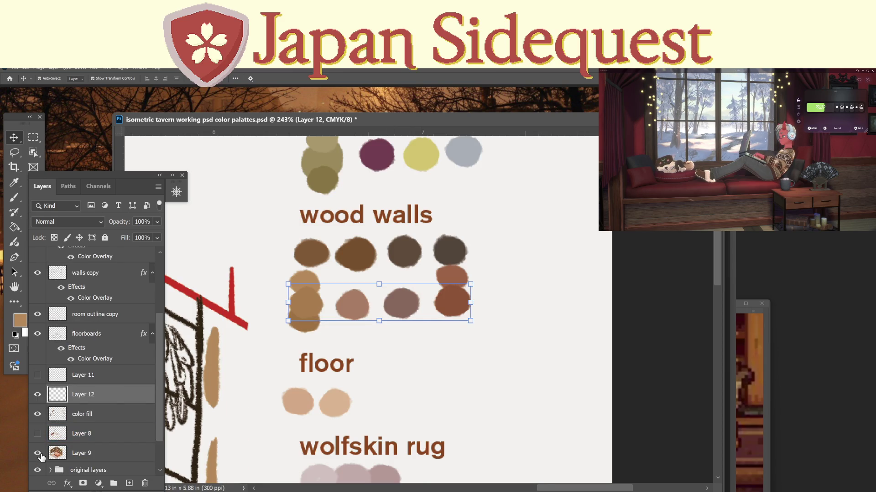
pyautogui.click(38, 453)
pyautogui.click(38, 454)
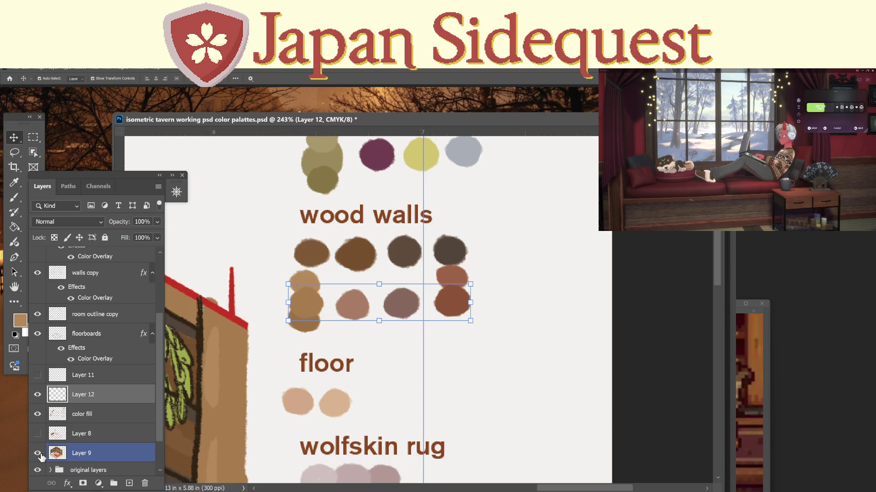
pyautogui.click(79, 454)
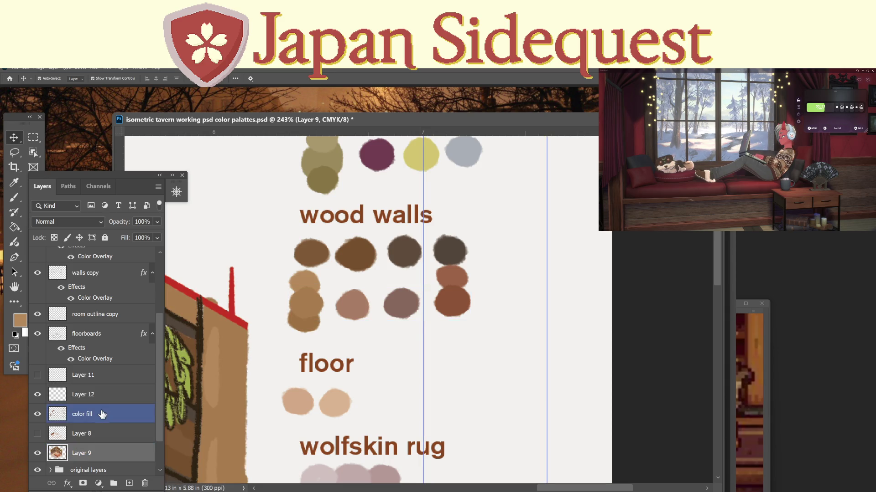
pyautogui.click(37, 394)
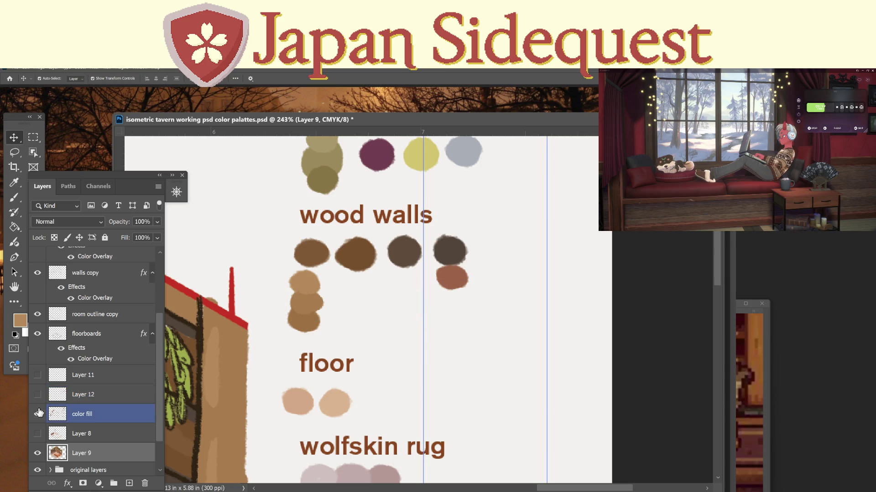
pyautogui.click(39, 413)
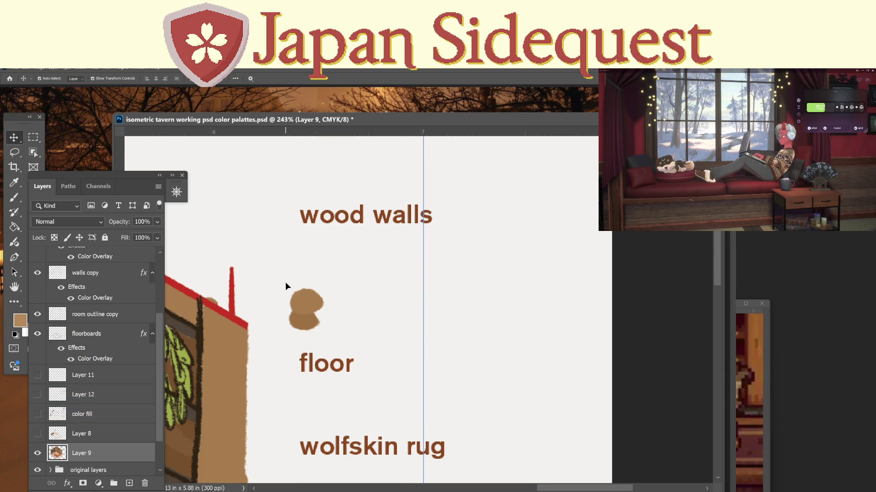
# Erase the stray brown blob from Layer 9 with a rectangular selection.
pyautogui.press('m')
pyautogui.moveTo(271, 271); pyautogui.dragTo(345, 334)
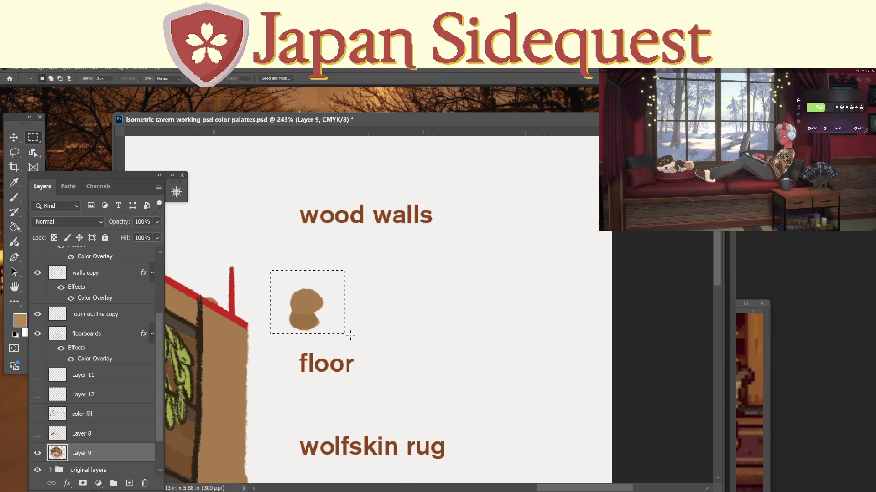
pyautogui.press('Delete')
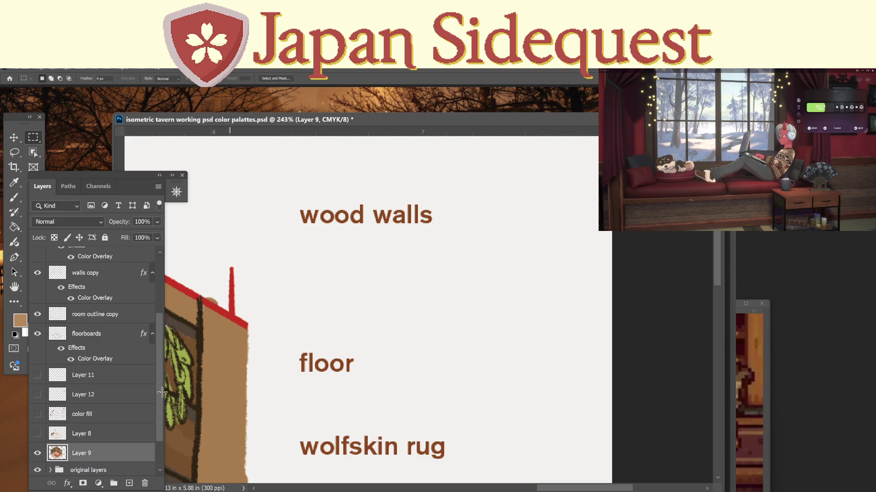
# Show all swatch layers again and merge Layer 11 down into the layer below with Ctrl+E.
pyautogui.click(38, 414)
pyautogui.click(37, 434)
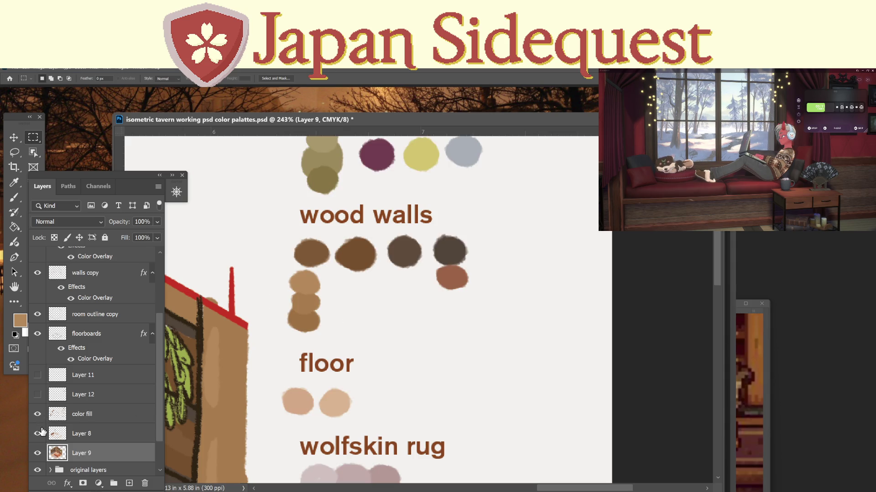
pyautogui.click(37, 395)
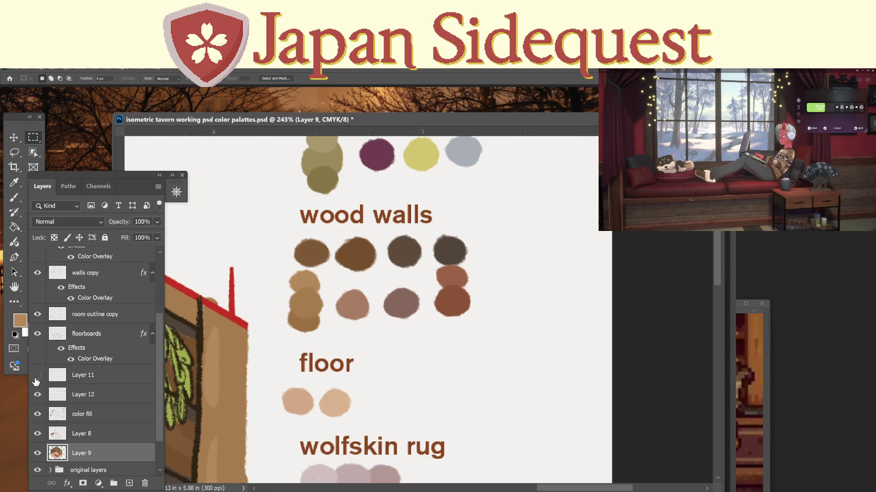
pyautogui.click(37, 375)
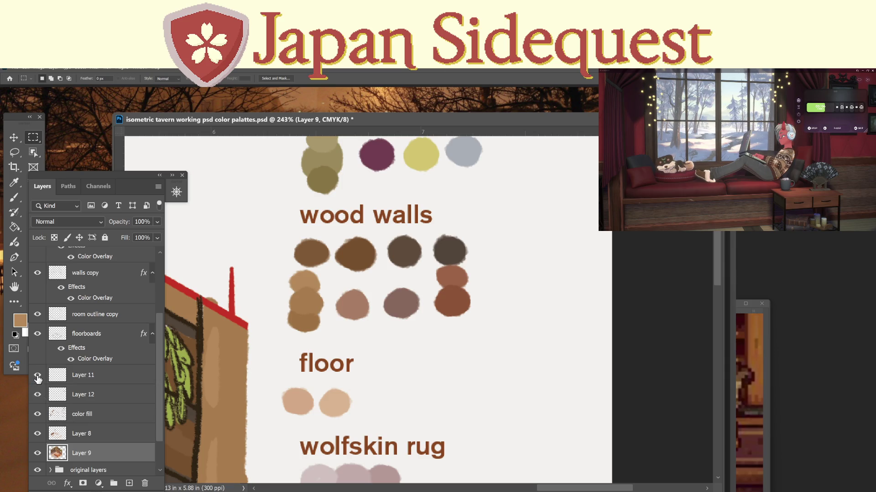
pyautogui.click(125, 378)
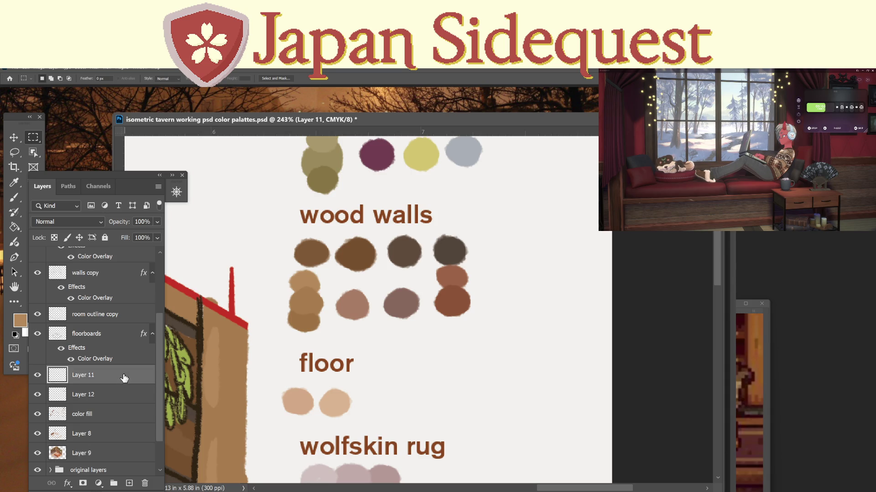
pyautogui.hotkey('ctrl', 'e')
pyautogui.hotkey('ctrl', 'e')
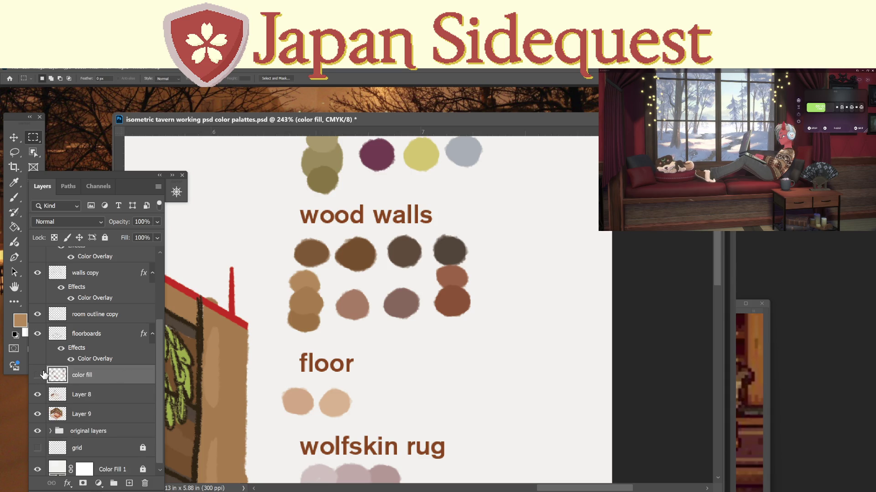
pyautogui.click(39, 375)
pyautogui.click(40, 374)
# Zoom out to show the whole tavern and palettes, then zoom toward the floor label.
pyautogui.press('z')
pyautogui.moveTo(379, 367); pyautogui.dragTo(365, 378)
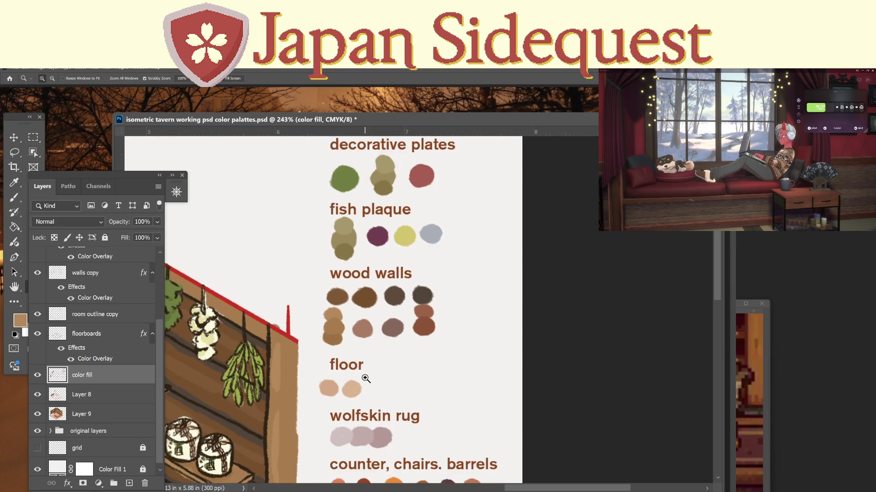
pyautogui.press('m')
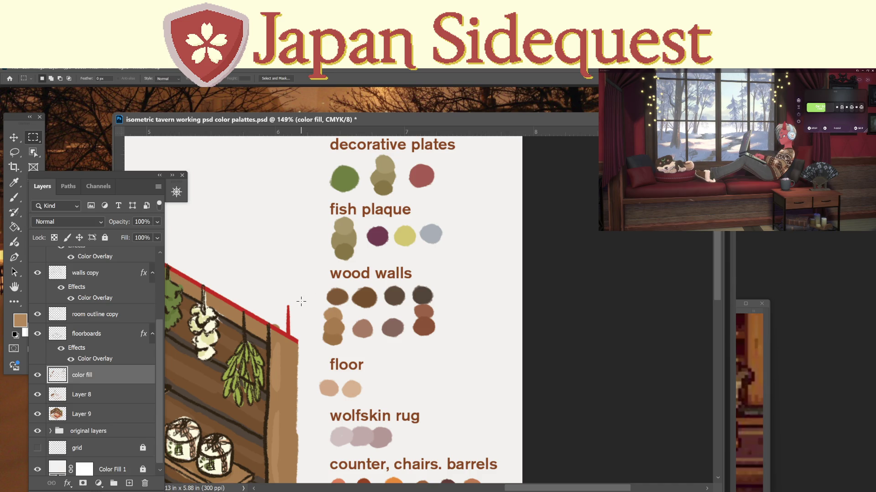
pyautogui.press('z')
pyautogui.moveTo(301, 301)
pyautogui.mouseDown()
pyautogui.moveTo(255, 301)
pyautogui.moveTo(437, 315)
pyautogui.moveTo(347, 335)
pyautogui.mouseUp()
pyautogui.click(411, 313)
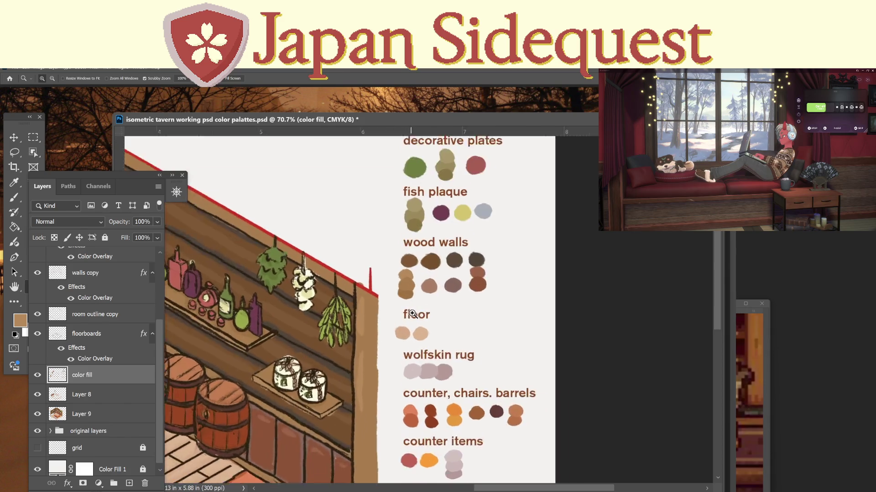
pyautogui.moveTo(412, 314); pyautogui.dragTo(416, 312)
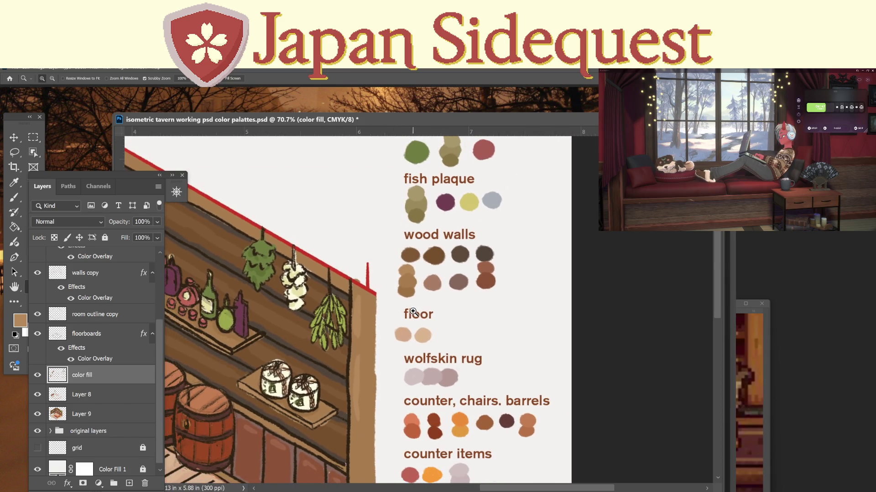
# Pan across the shelves, counter and floor, ending zoomed on the wood walls swatches.
pyautogui.click(376, 364)
pyautogui.moveTo(376, 364)
pyautogui.mouseDown()
pyautogui.moveTo(474, 294)
pyautogui.moveTo(451, 302)
pyautogui.mouseUp()
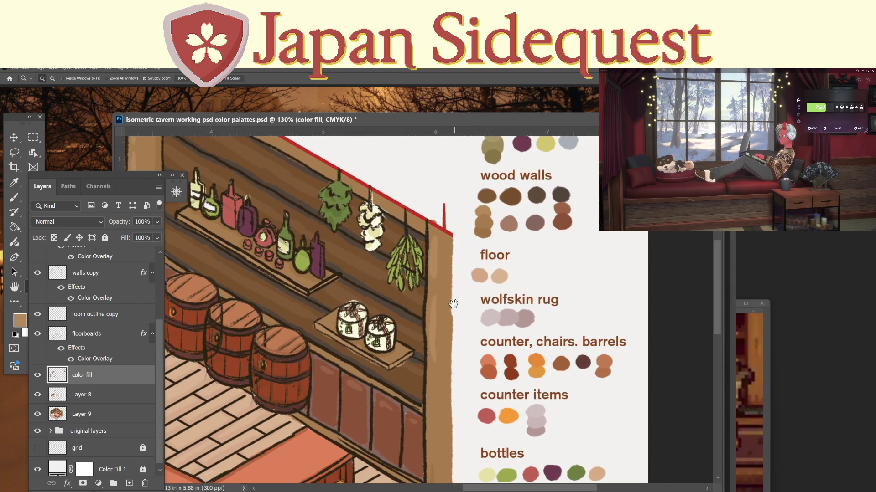
pyautogui.moveTo(388, 322)
pyautogui.mouseDown()
pyautogui.moveTo(449, 289)
pyautogui.moveTo(434, 307)
pyautogui.moveTo(495, 315)
pyautogui.moveTo(463, 364)
pyautogui.moveTo(366, 394)
pyautogui.mouseUp()
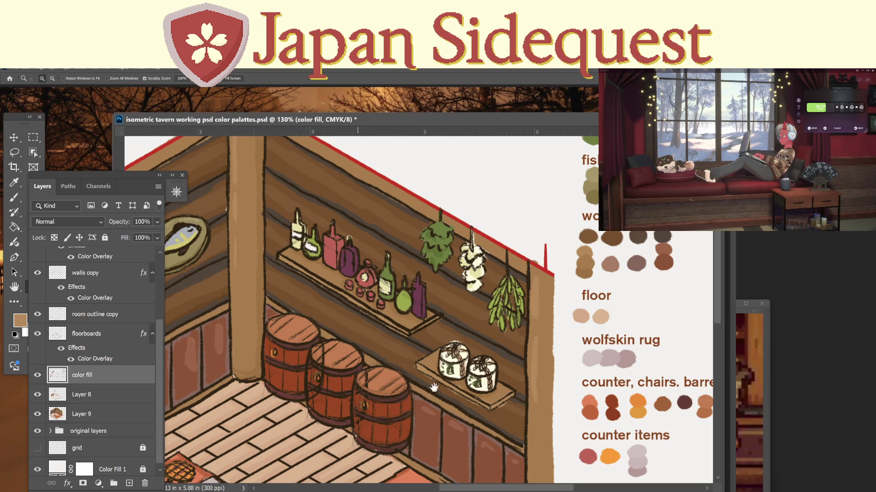
pyautogui.moveTo(500, 377); pyautogui.dragTo(393, 379)
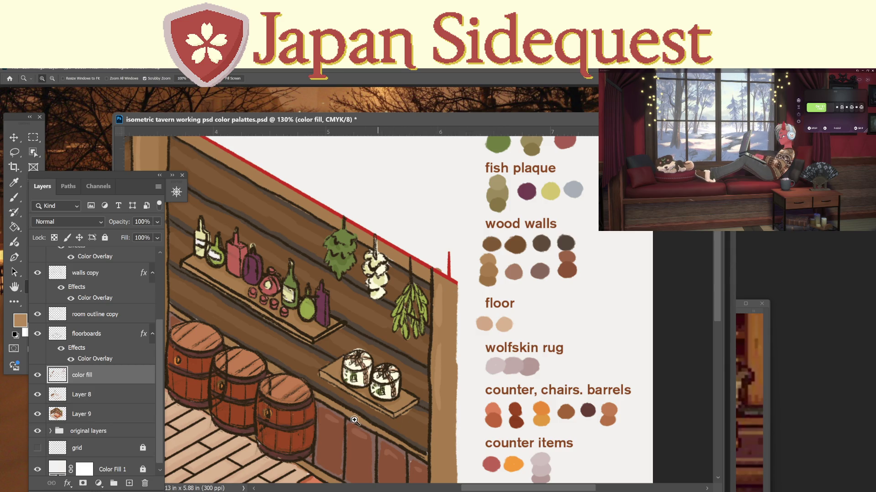
pyautogui.moveTo(355, 420)
pyautogui.mouseDown()
pyautogui.moveTo(367, 414)
pyautogui.moveTo(350, 415)
pyautogui.mouseUp()
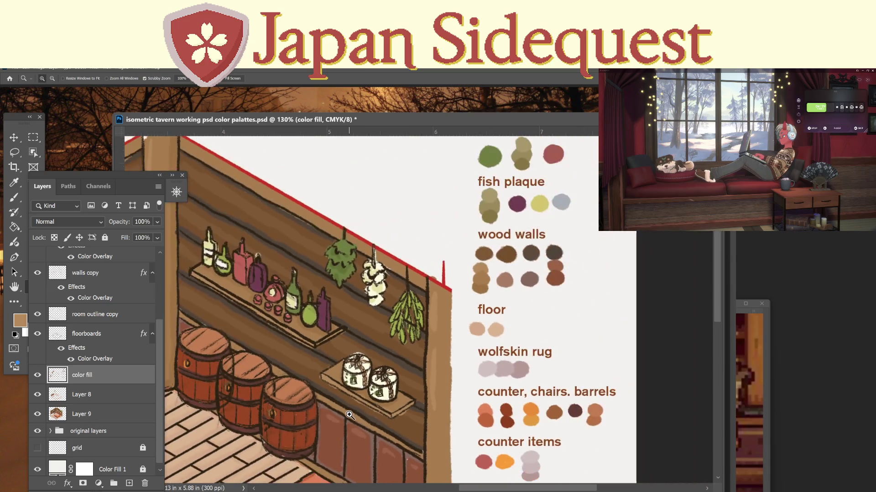
pyautogui.moveTo(557, 276)
pyautogui.mouseDown()
pyautogui.moveTo(564, 271)
pyautogui.moveTo(549, 265)
pyautogui.mouseUp()
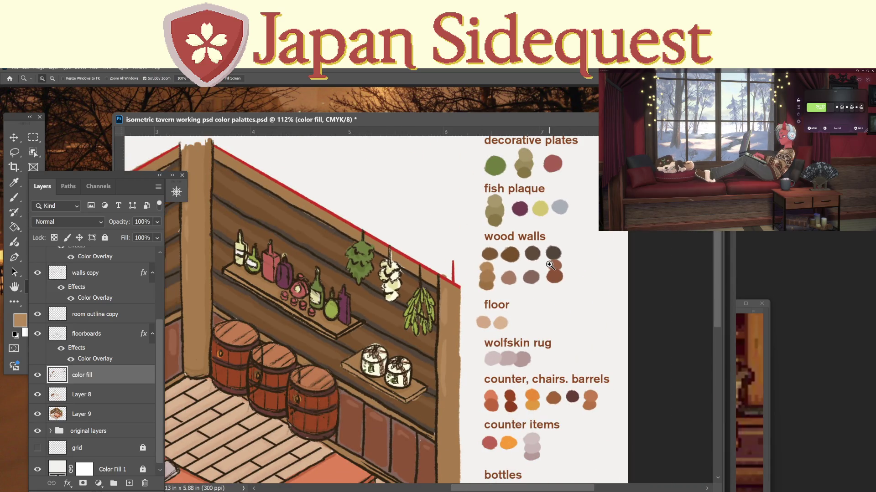
pyautogui.press('m')
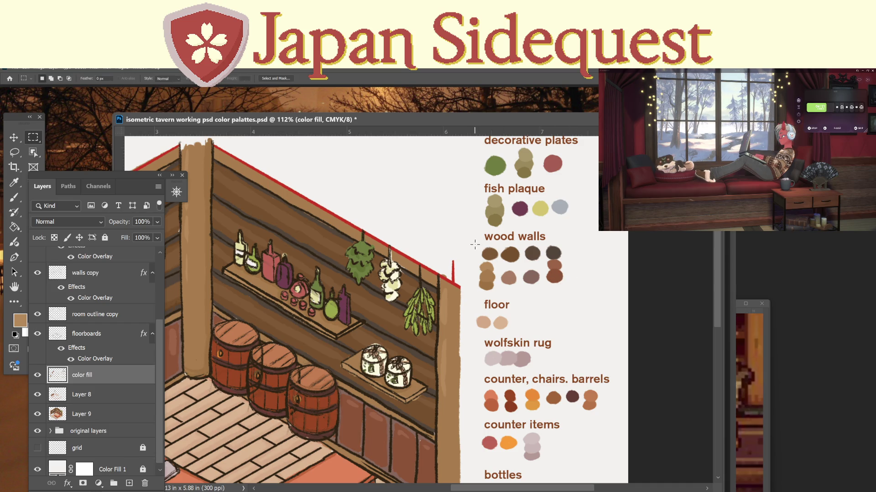
# Marquee the wood walls swatches and bring the side2 tavern document to the front.
pyautogui.moveTo(566, 289); pyautogui.dragTo(573, 293)
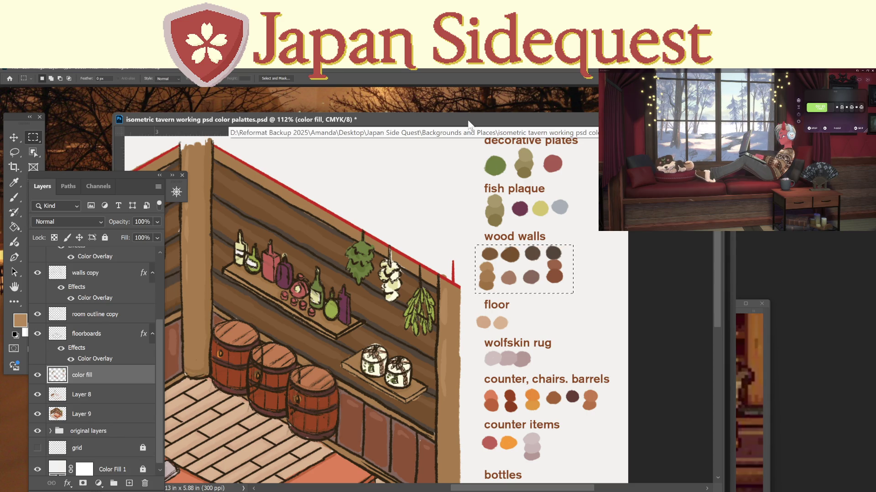
pyautogui.click(716, 322)
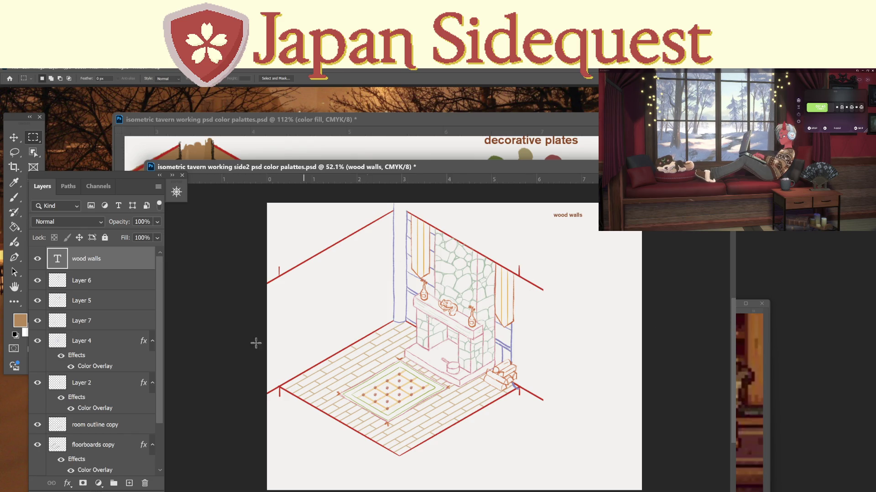
# Add a new layer above floorboards copy and name it colorfill1.
pyautogui.scroll(-3, 104, 350)
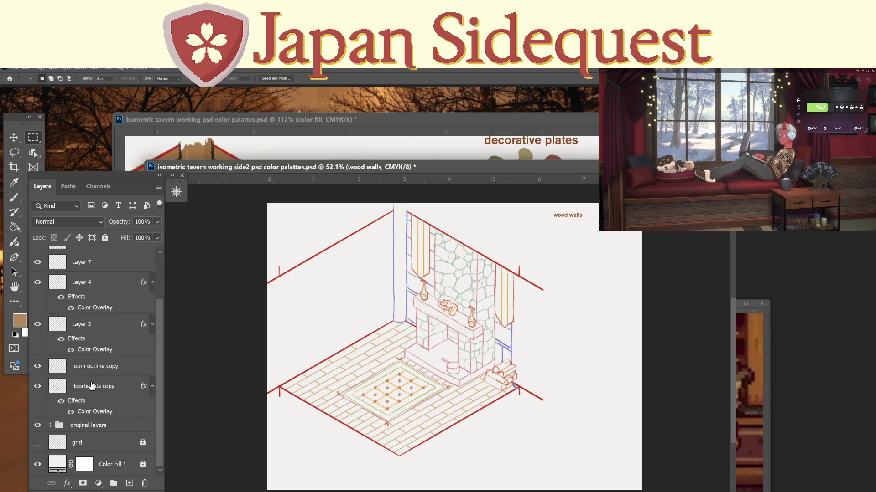
pyautogui.click(91, 391)
pyautogui.click(129, 483)
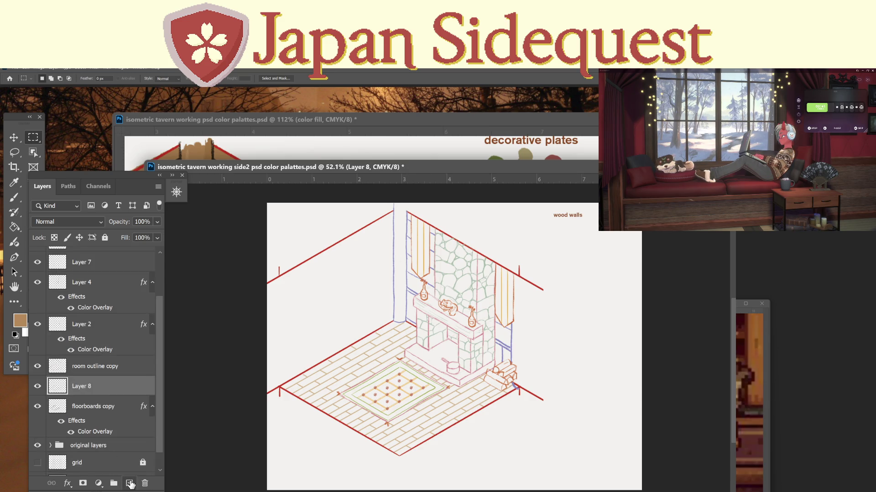
pyautogui.doubleClick(84, 386)
pyautogui.write('col')
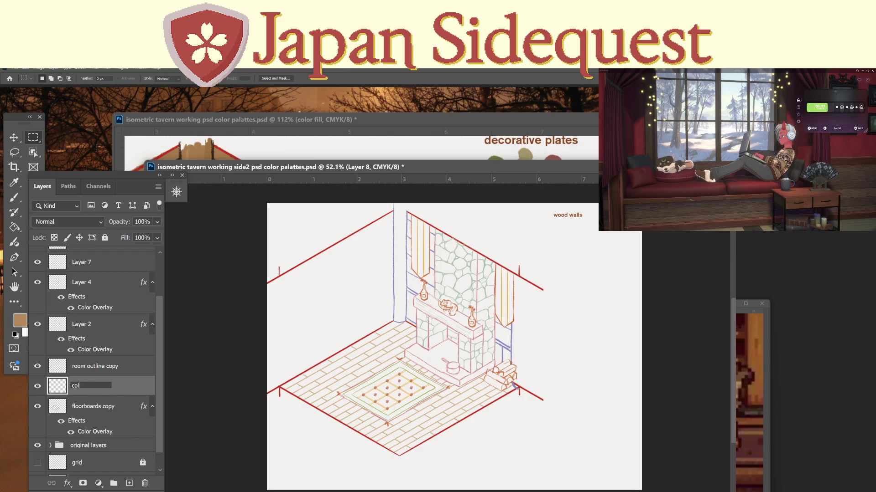
pyautogui.write('orfill1')
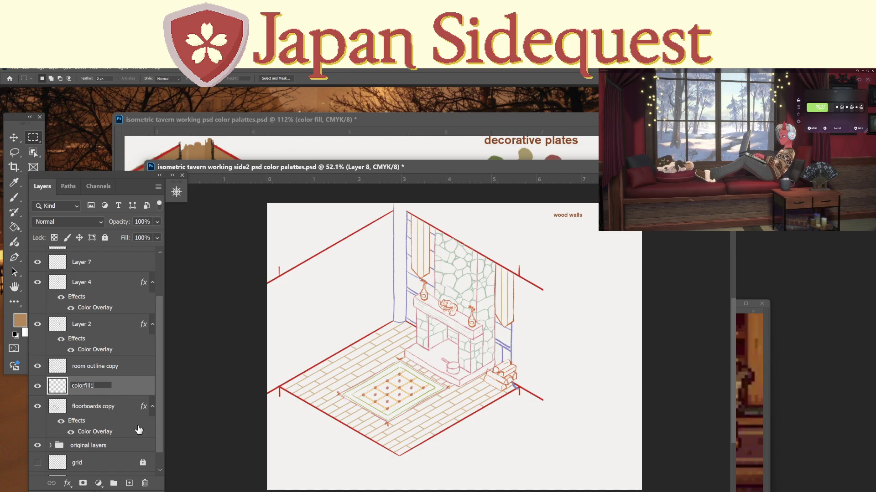
pyautogui.press('Return')
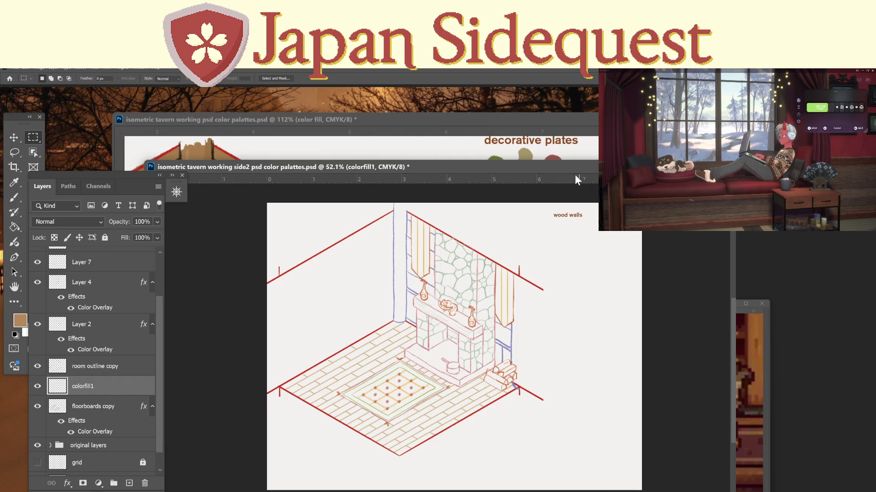
# Paste the wood walls swatches top-right, place colorfill1 below floorboards copy, and return to the first tavern.
pyautogui.hotkey('ctrl', 'v')
pyautogui.press('v')
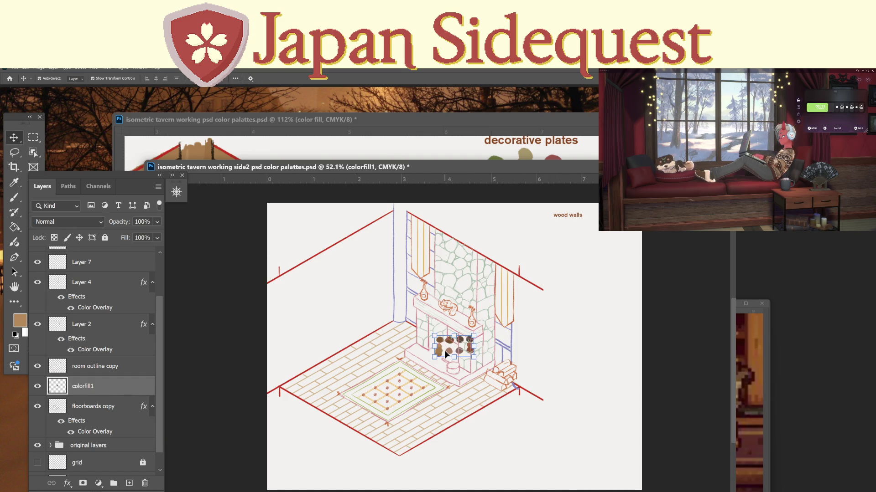
pyautogui.moveTo(444, 350)
pyautogui.mouseDown()
pyautogui.moveTo(576, 234)
pyautogui.moveTo(570, 238)
pyautogui.mouseUp()
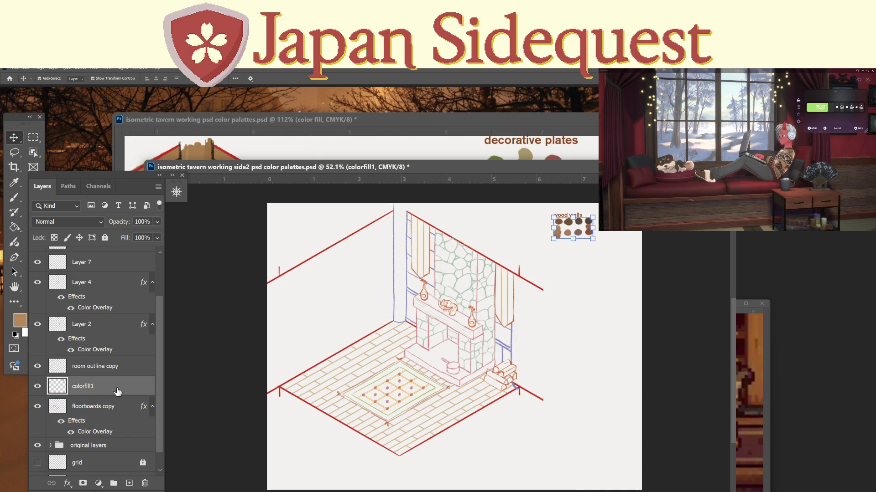
pyautogui.moveTo(91, 399); pyautogui.dragTo(83, 434)
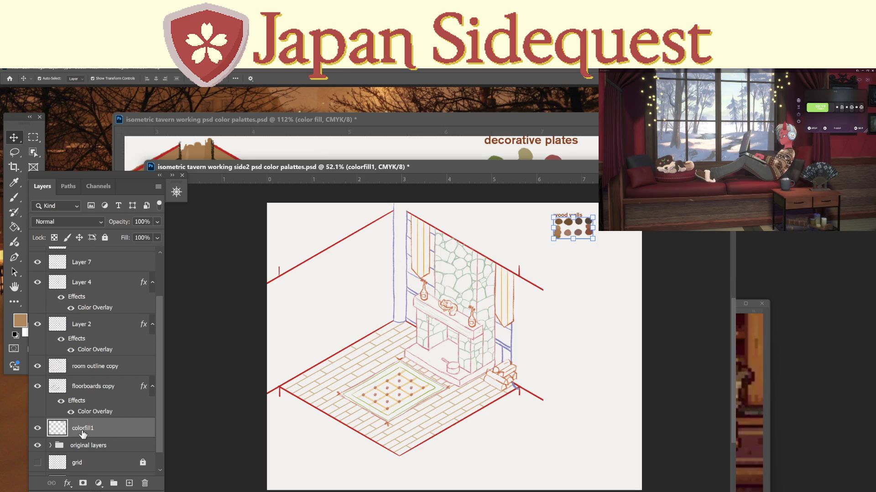
pyautogui.click(311, 119)
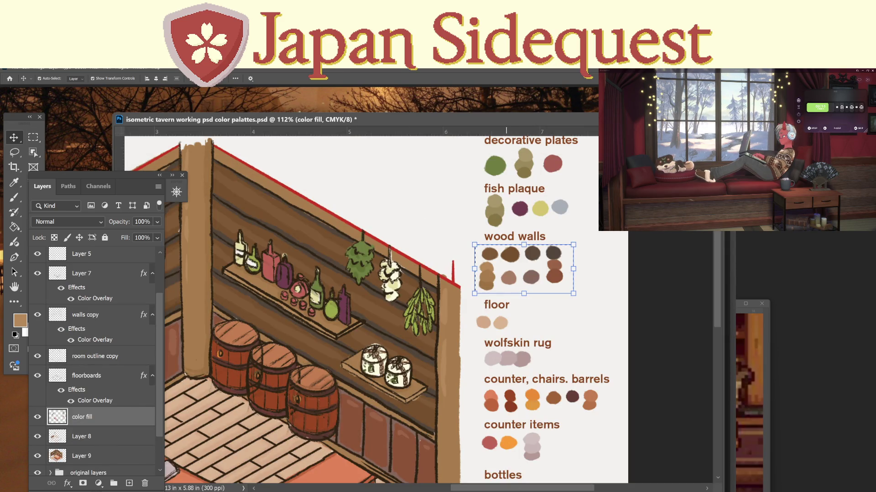
pyautogui.press('z')
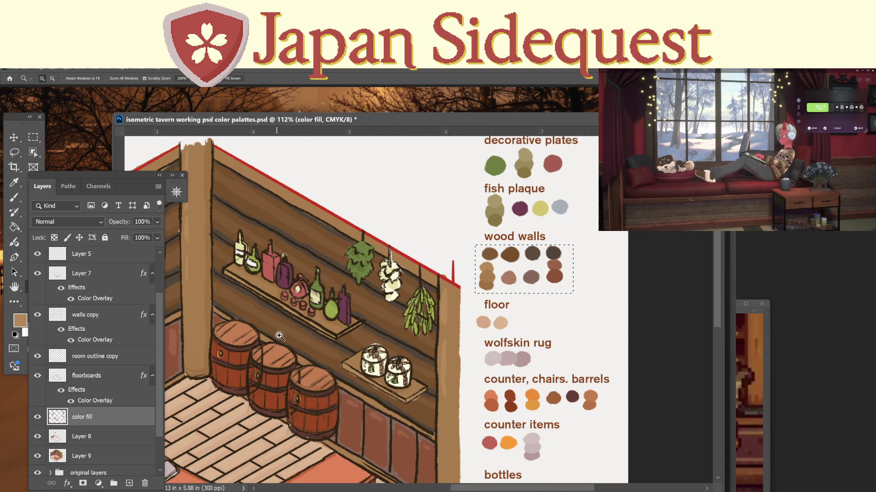
pyautogui.moveTo(304, 324); pyautogui.dragTo(303, 278)
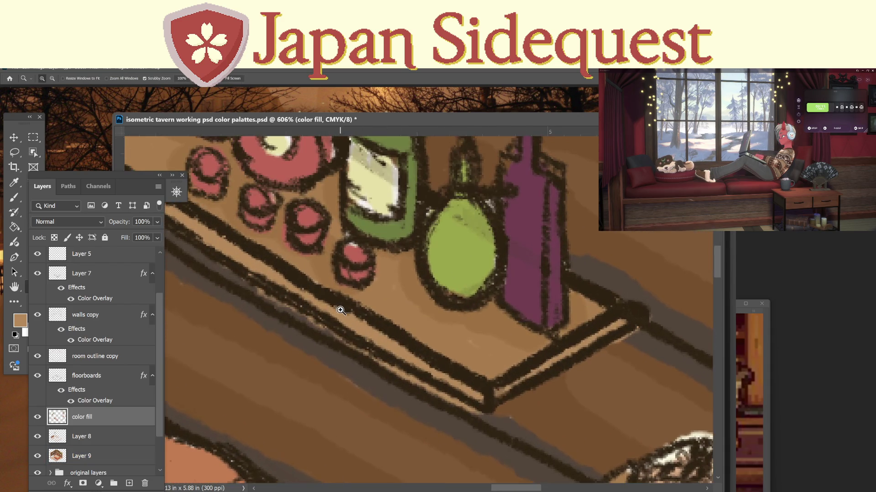
pyautogui.press('i')
pyautogui.click(303, 278)
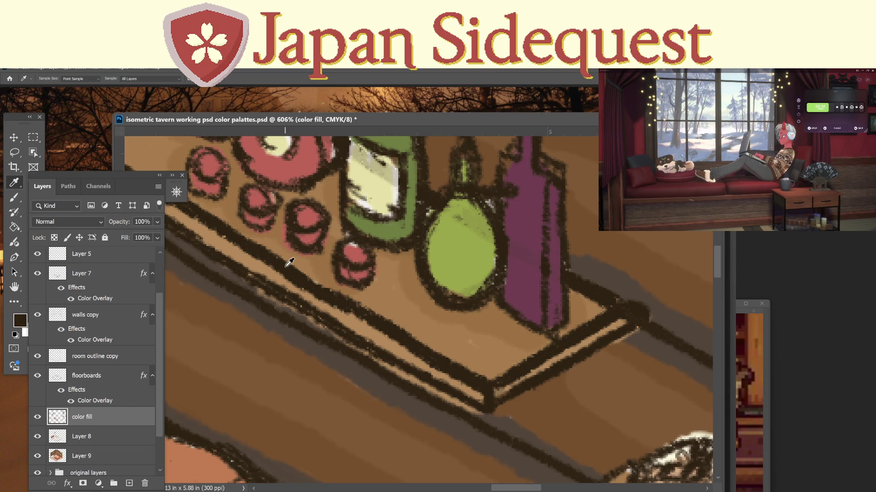
pyautogui.press('v')
pyautogui.hotkey('ctrl', 'Tab')
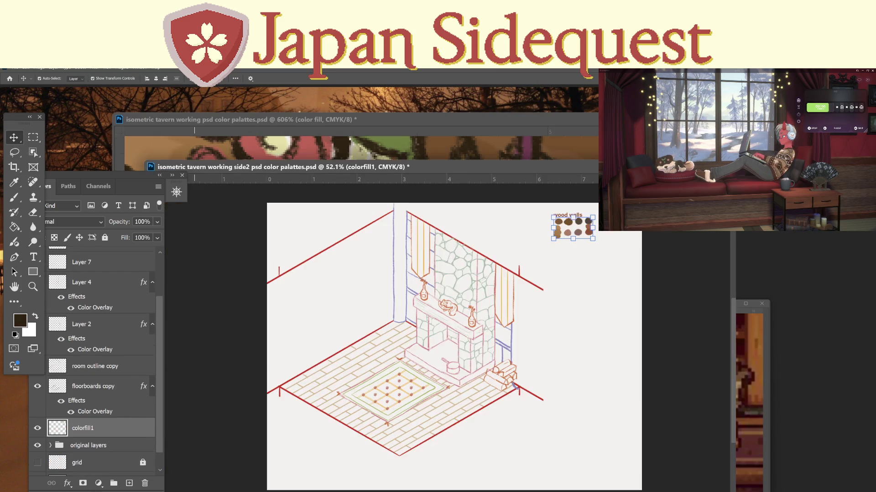
pyautogui.click(354, 328)
pyautogui.scroll(2, 96, 293)
pyautogui.click(68, 283)
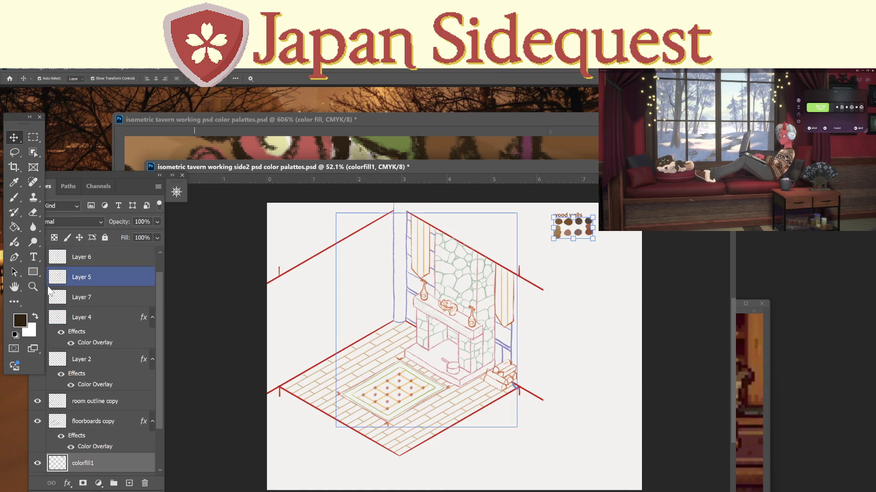
pyautogui.moveTo(86, 181); pyautogui.dragTo(114, 181)
pyautogui.click(64, 263)
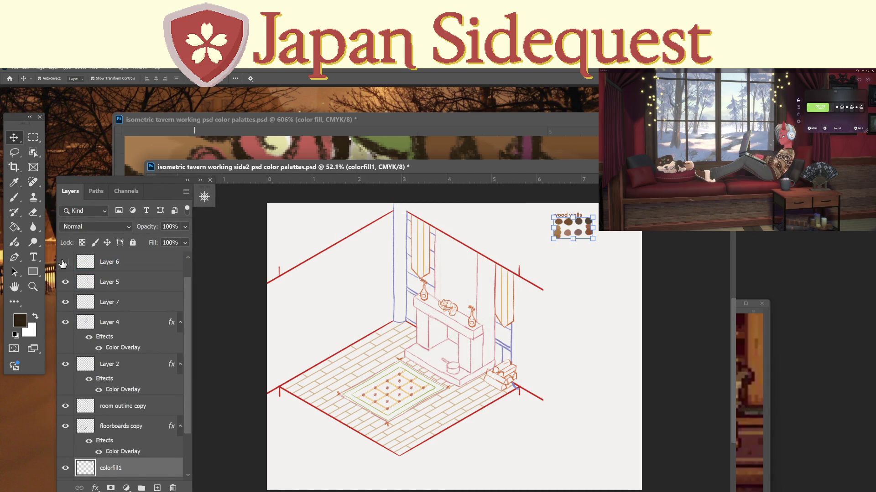
pyautogui.click(64, 263)
pyautogui.click(108, 269)
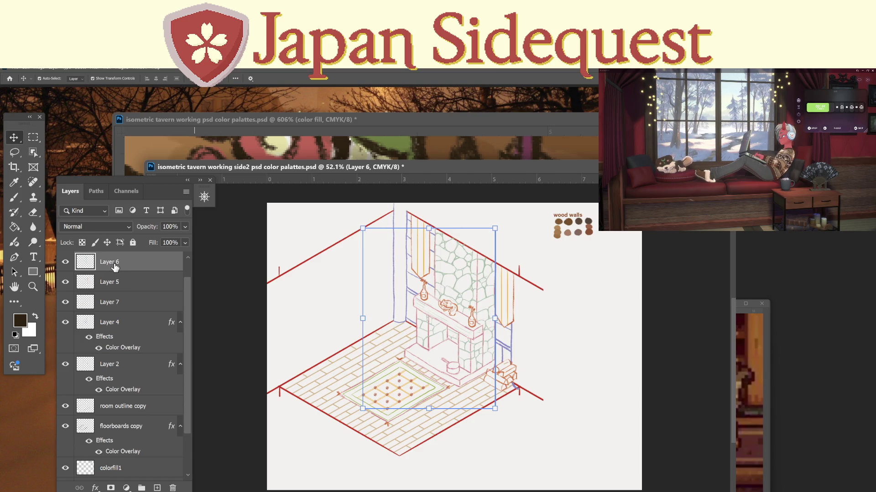
pyautogui.click(65, 282)
pyautogui.click(65, 283)
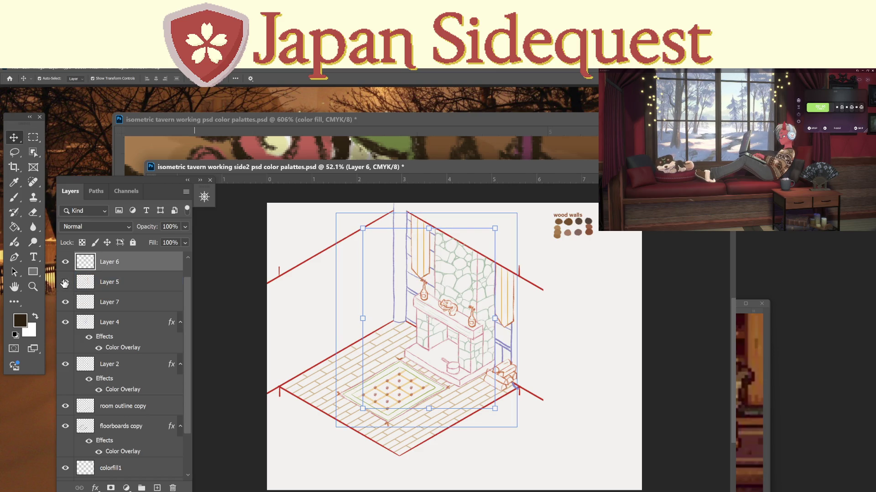
pyautogui.click(66, 303)
pyautogui.click(66, 303)
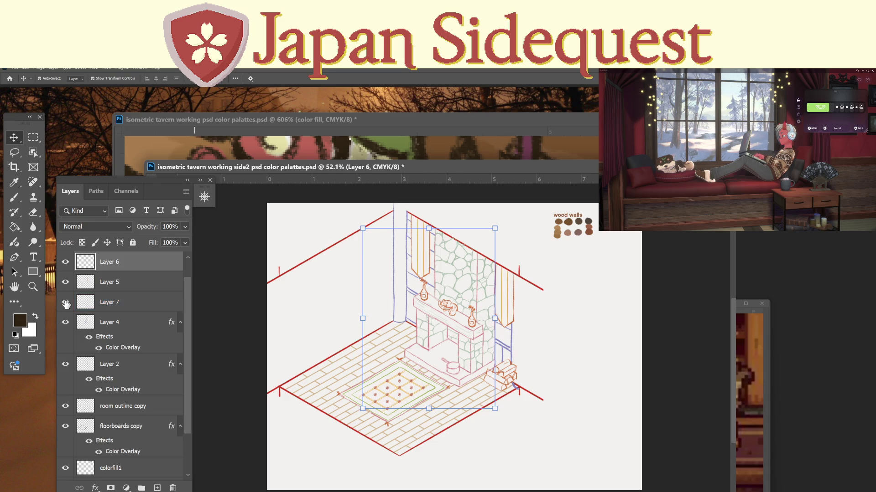
pyautogui.click(65, 323)
pyautogui.click(66, 323)
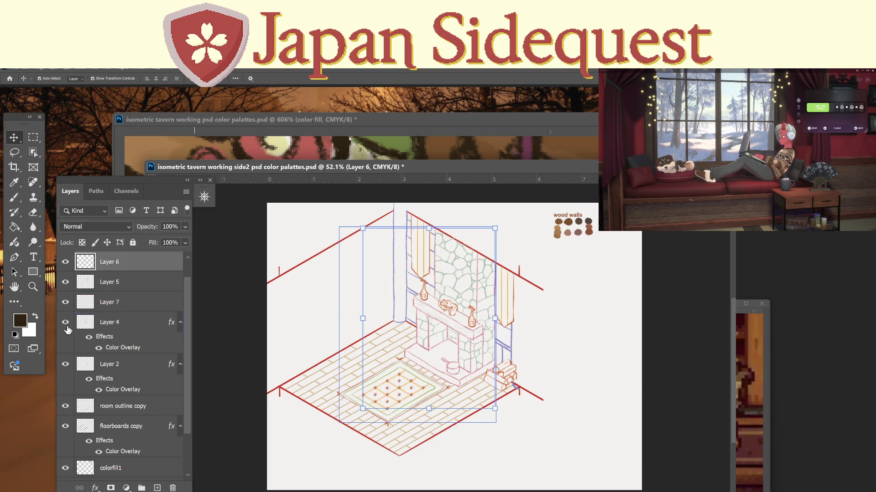
pyautogui.rightClick(115, 262)
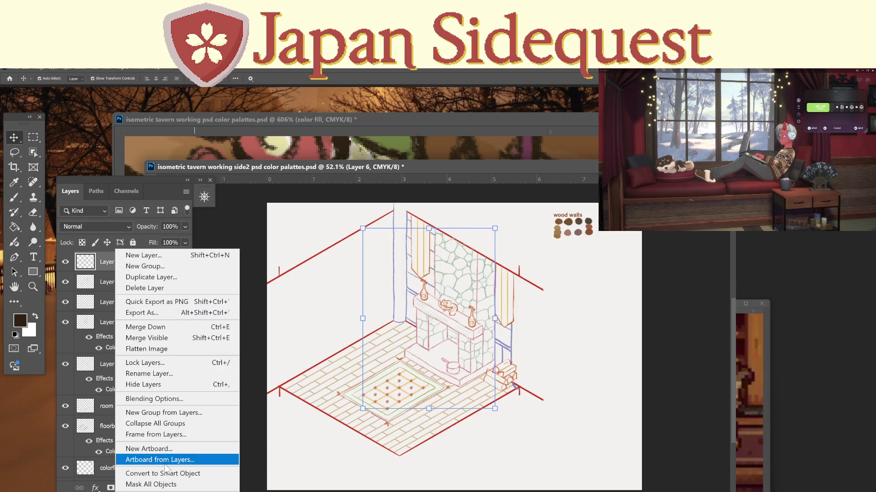
# Add a Color Overlay effect to Layer 6.
pyautogui.click(94, 488)
pyautogui.click(95, 488)
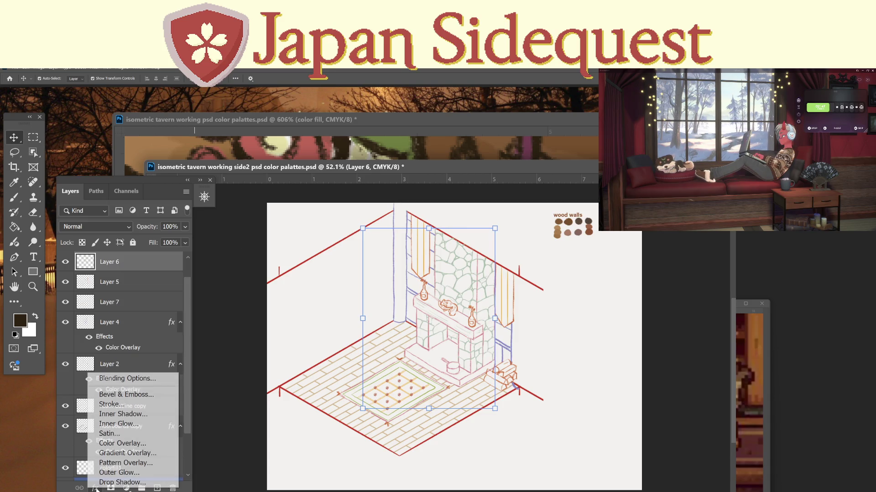
pyautogui.click(124, 444)
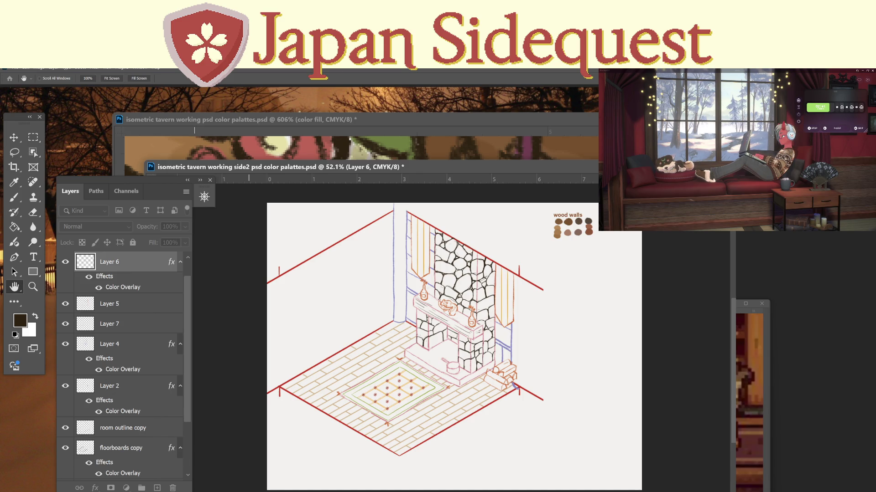
pyautogui.press('v')
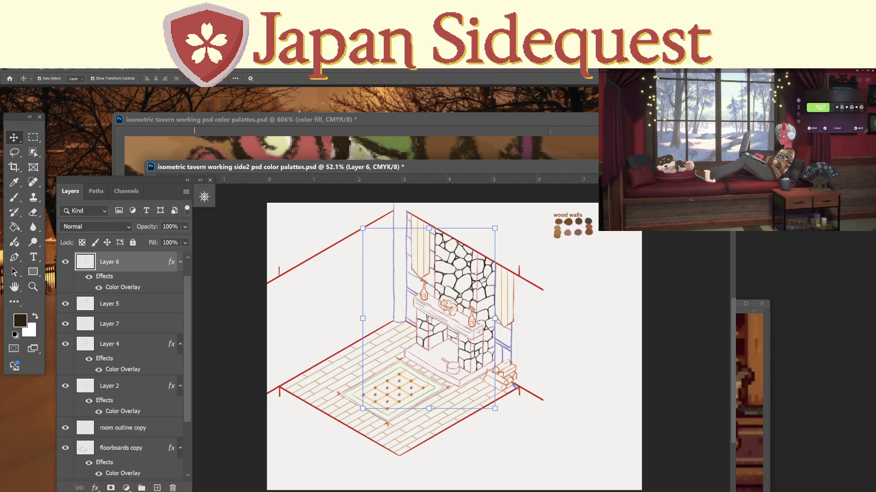
# Add a Color Overlay to Layer 5 and confirm its dark overlay colour.
pyautogui.click(141, 309)
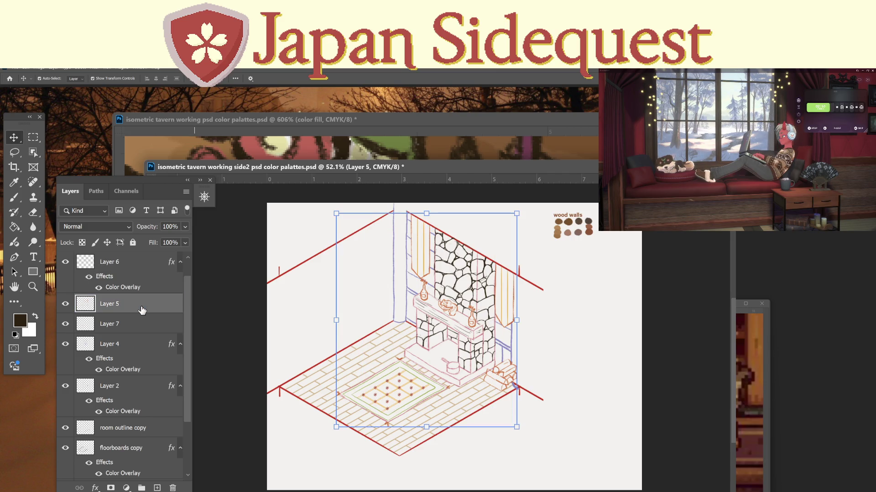
pyautogui.click(95, 488)
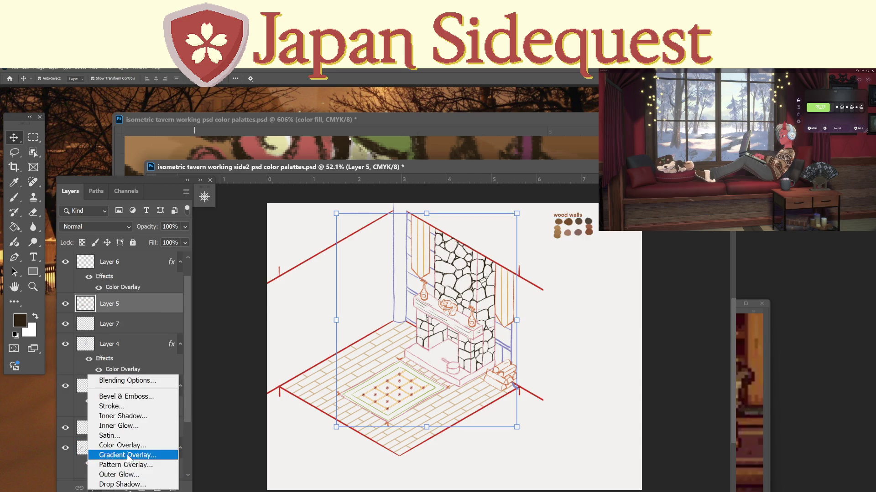
pyautogui.click(126, 447)
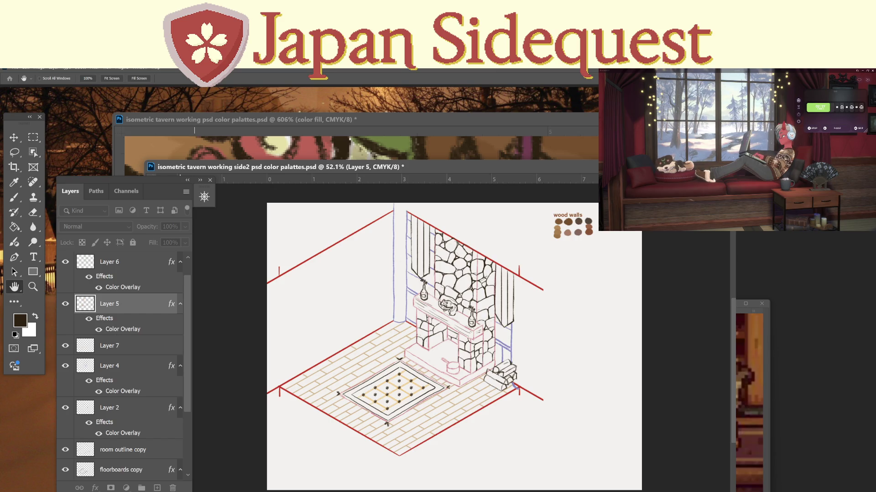
pyautogui.doubleClick(121, 330)
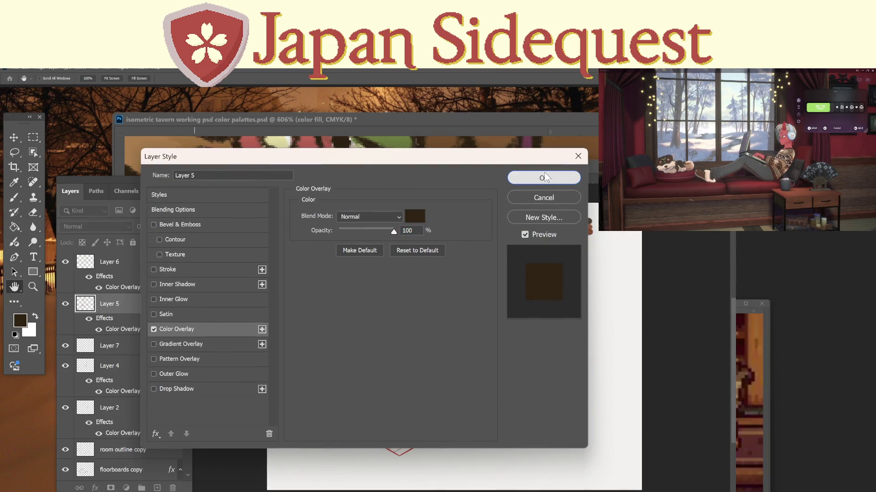
pyautogui.click(543, 178)
# Add a Color Overlay to the Layer 7 rug, keeping the rug visible.
pyautogui.click(137, 345)
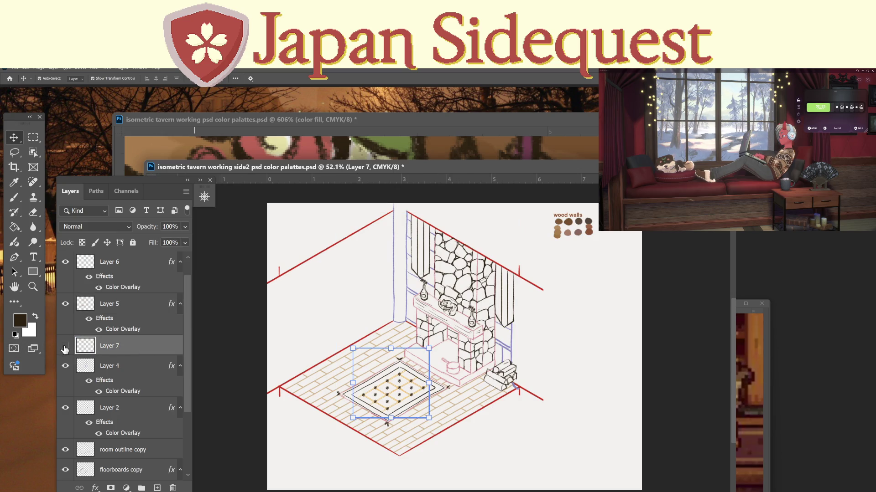
pyautogui.click(65, 345)
pyautogui.click(110, 469)
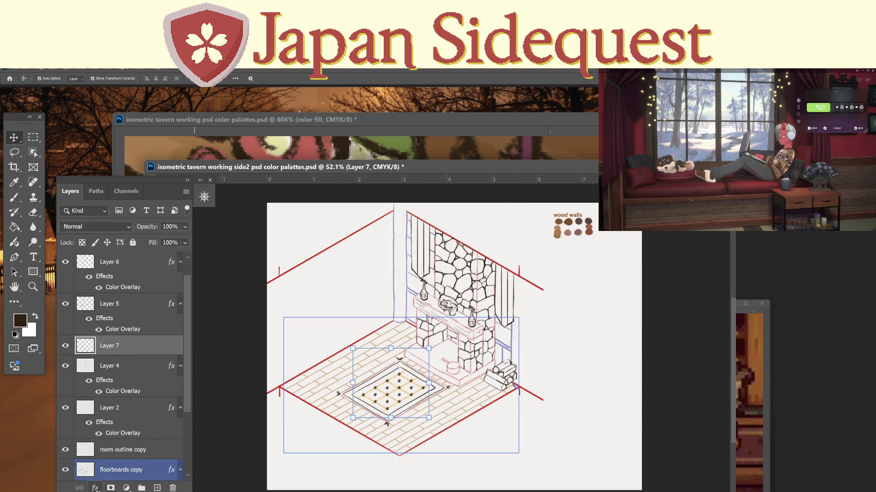
pyautogui.click(95, 489)
pyautogui.click(132, 445)
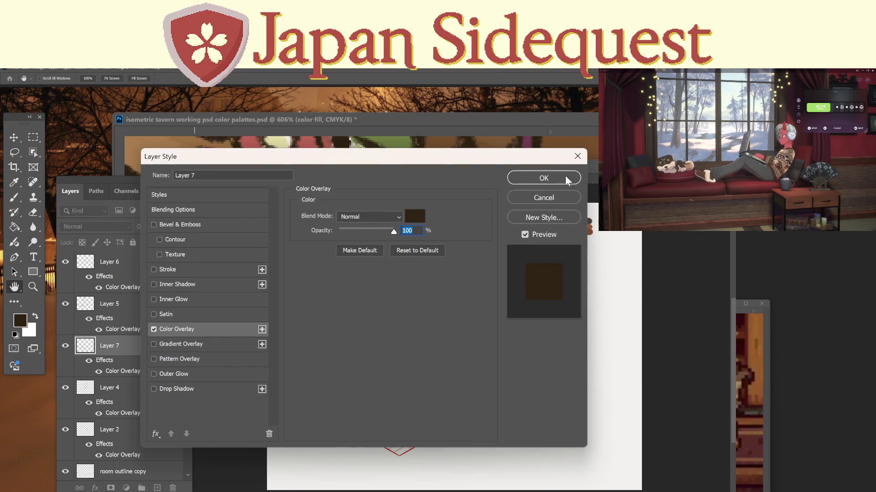
pyautogui.click(543, 178)
# Set Layer 4's fireplace outline Color Overlay to the dark brown foreground colour.
pyautogui.click(131, 385)
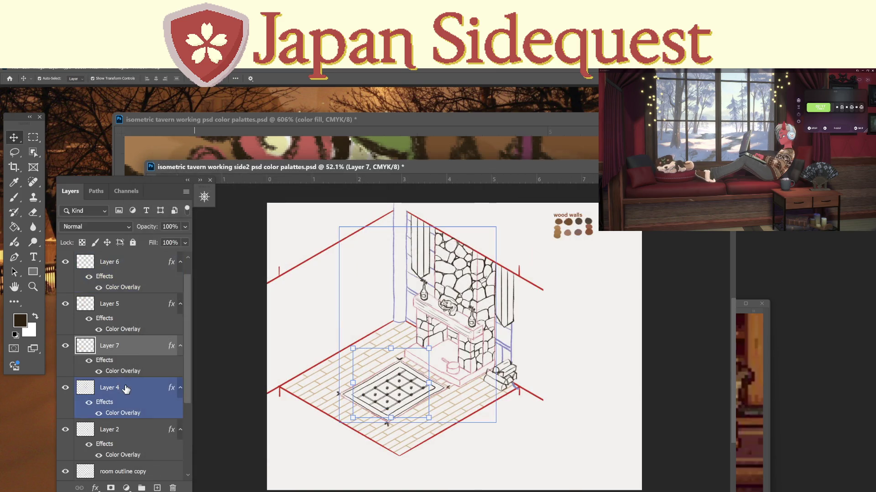
pyautogui.moveTo(117, 386); pyautogui.dragTo(120, 491)
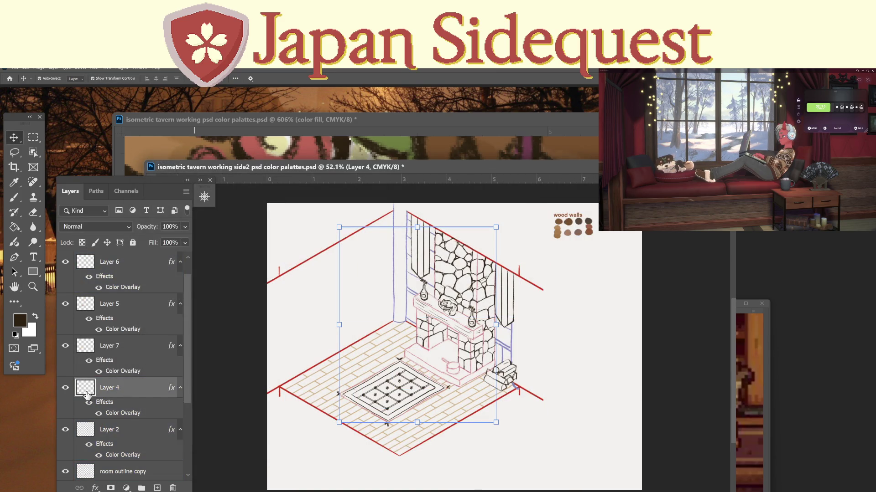
pyautogui.click(65, 388)
pyautogui.click(66, 388)
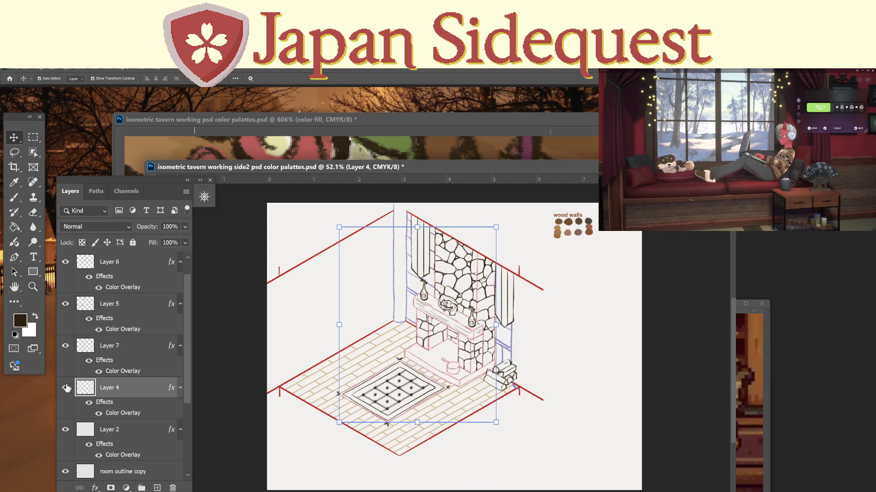
pyautogui.doubleClick(124, 413)
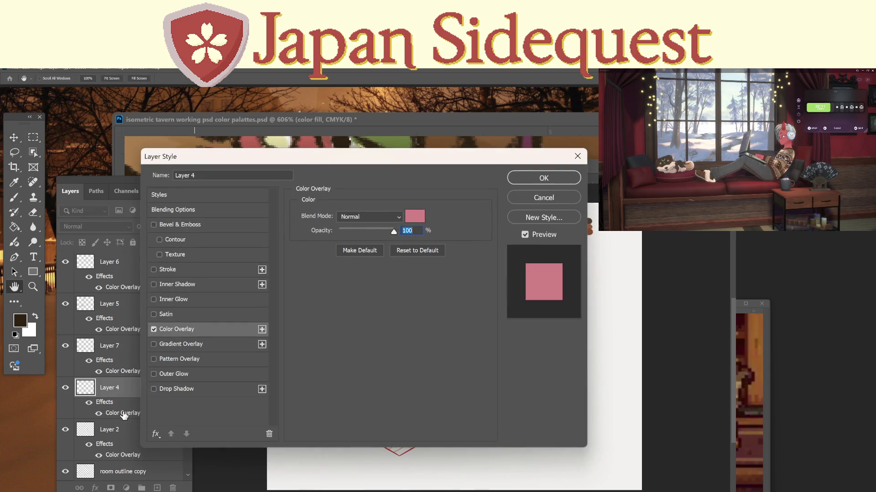
pyautogui.click(415, 217)
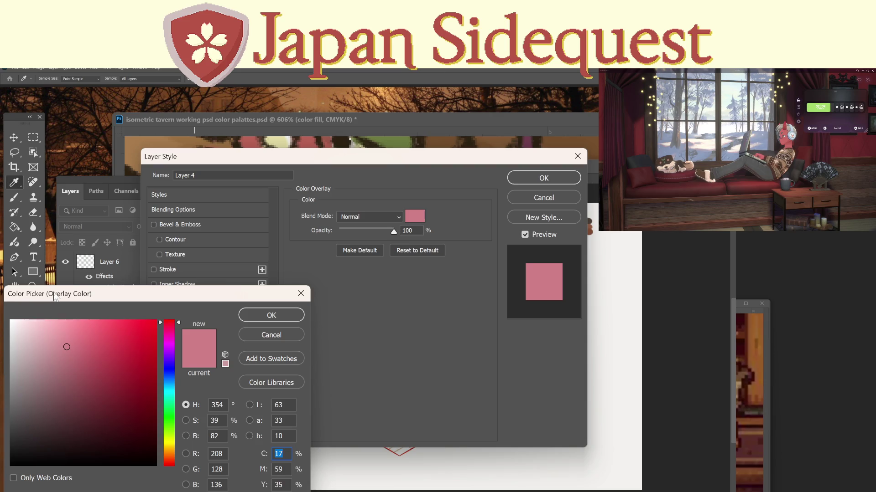
pyautogui.moveTo(54, 296); pyautogui.dragTo(127, 312)
pyautogui.click(23, 320)
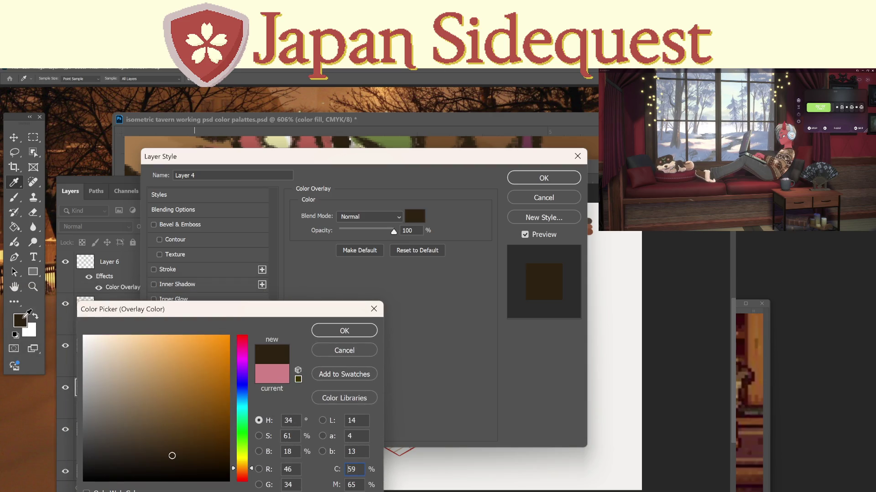
pyautogui.click(343, 324)
pyautogui.click(541, 178)
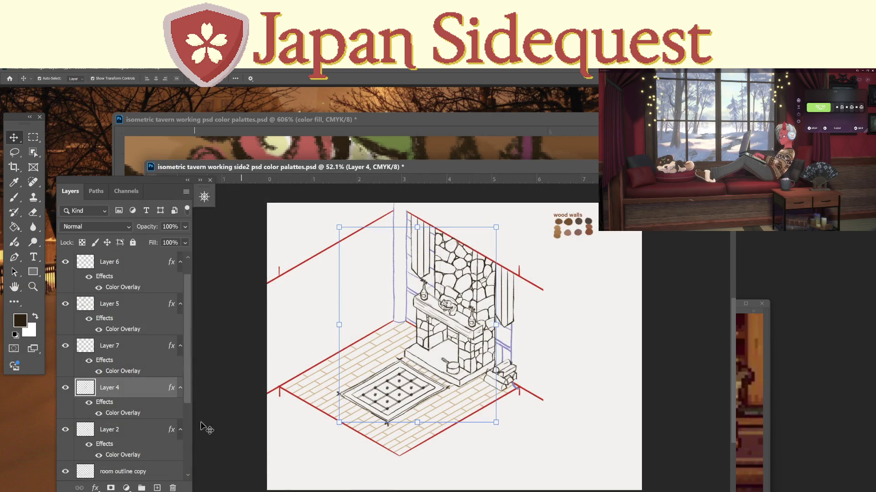
# Set the floorboards copy Color Overlay to the same dark brown foreground colour.
pyautogui.scroll(-2, 118, 375)
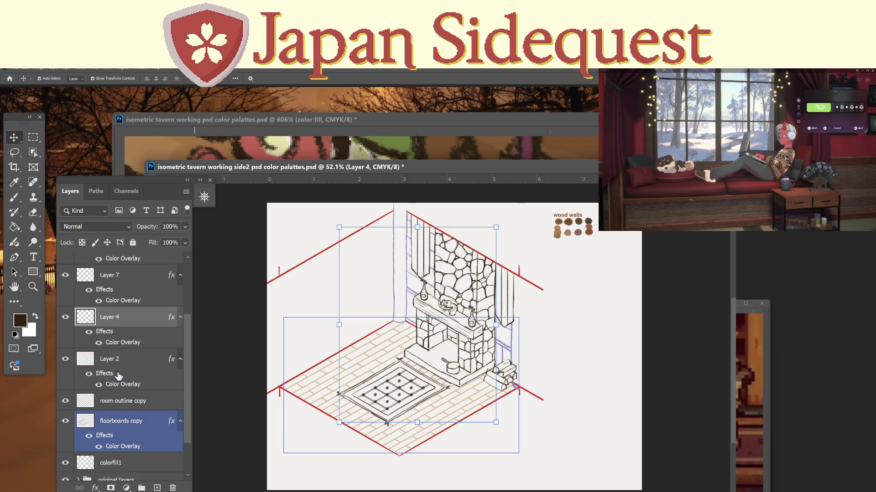
pyautogui.click(66, 401)
pyautogui.click(65, 401)
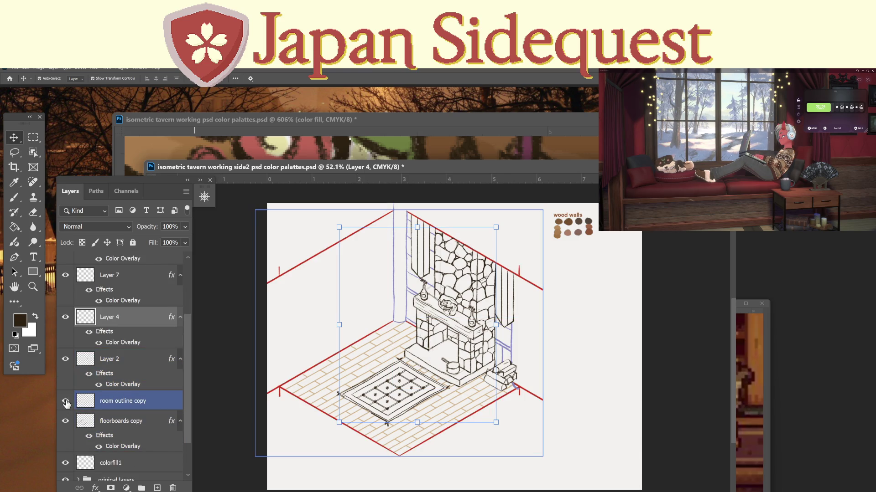
pyautogui.click(118, 425)
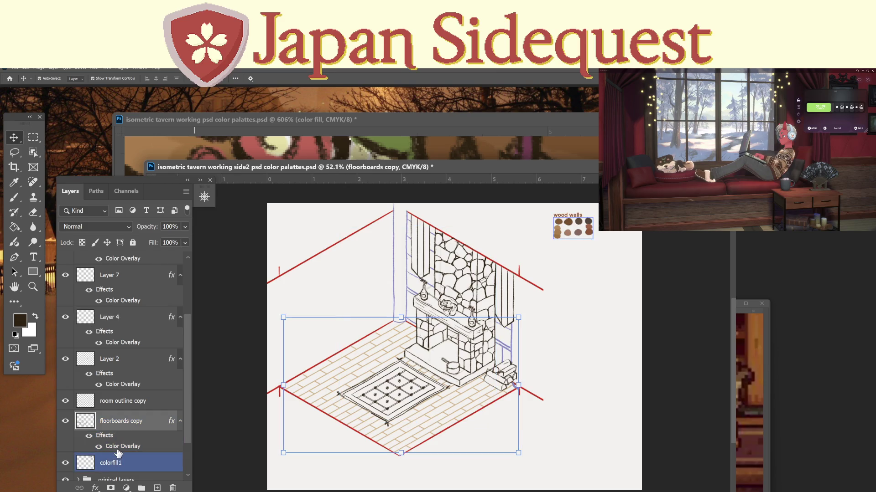
pyautogui.doubleClick(116, 449)
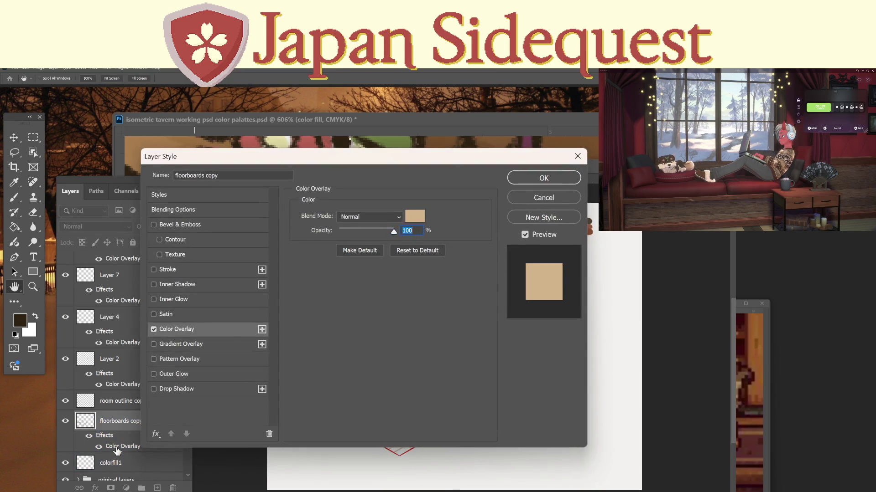
pyautogui.click(415, 217)
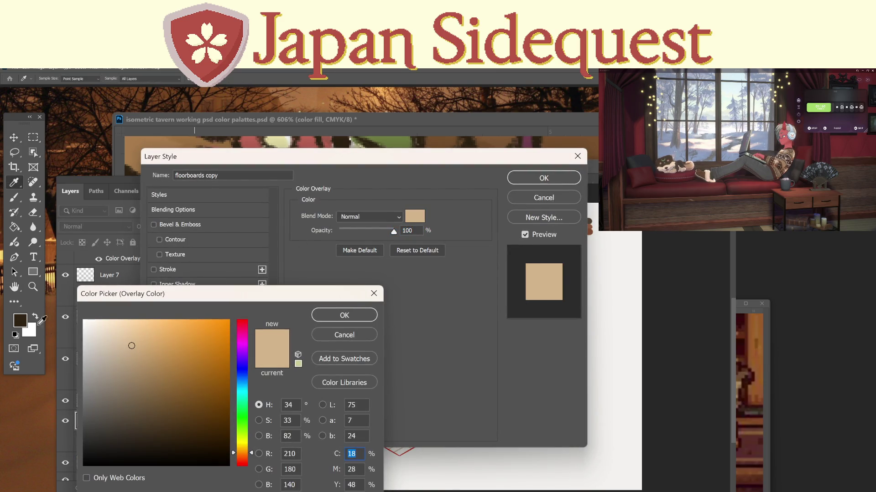
pyautogui.click(20, 320)
pyautogui.click(344, 315)
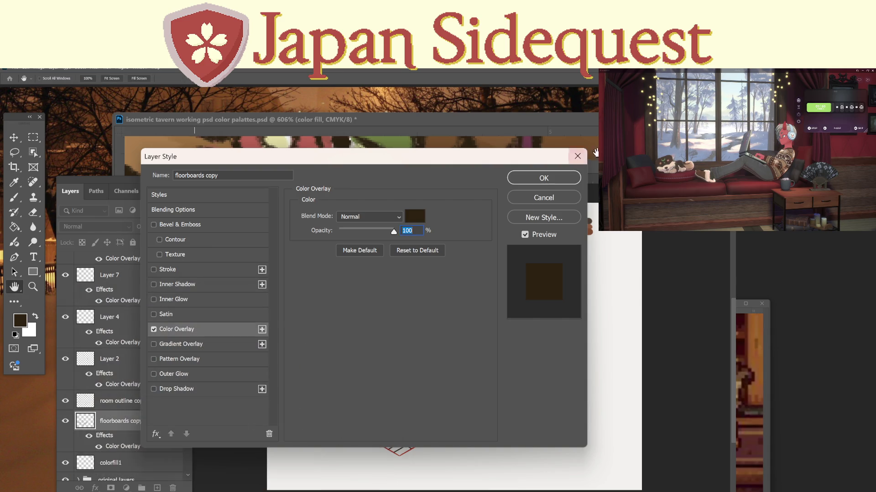
pyautogui.click(574, 178)
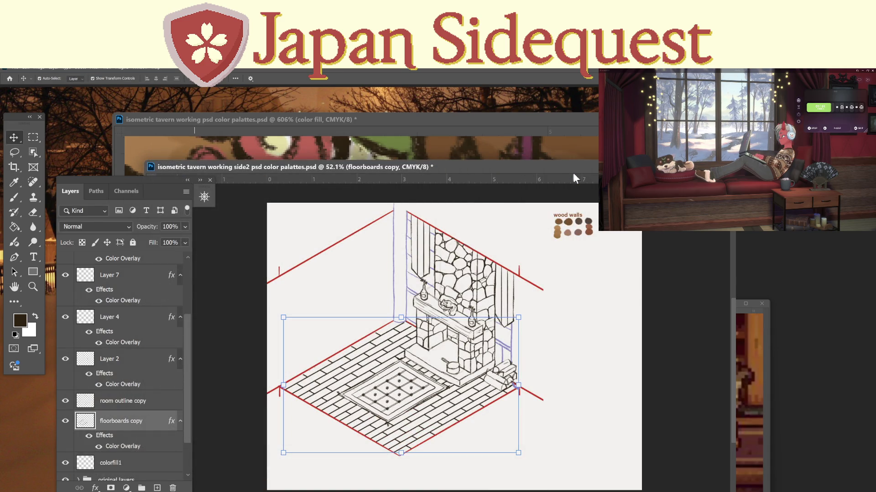
# Check the colorfill1 and red room outline layers by toggling each off and back on.
pyautogui.click(146, 479)
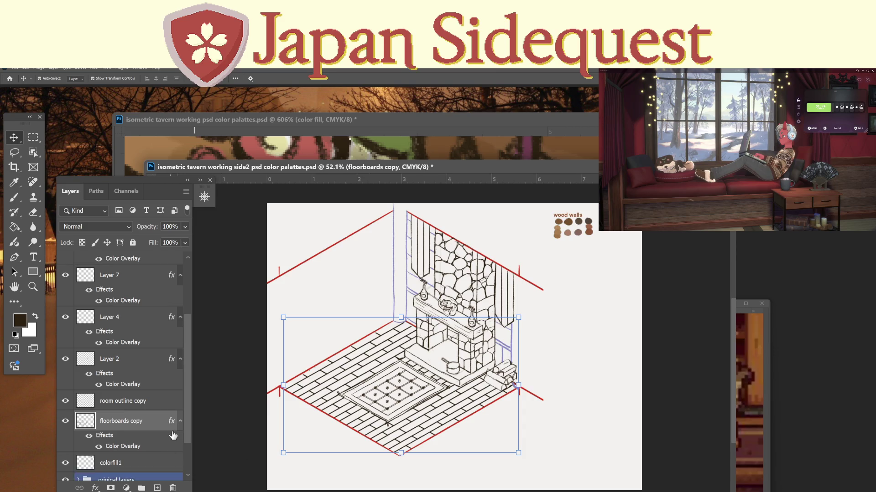
pyautogui.scroll(-2, 146, 436)
pyautogui.click(110, 415)
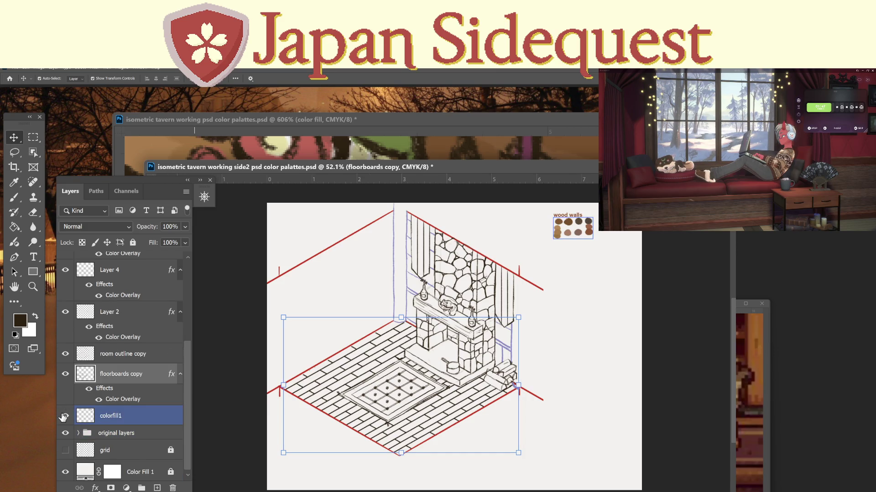
pyautogui.click(109, 353)
pyautogui.click(110, 270)
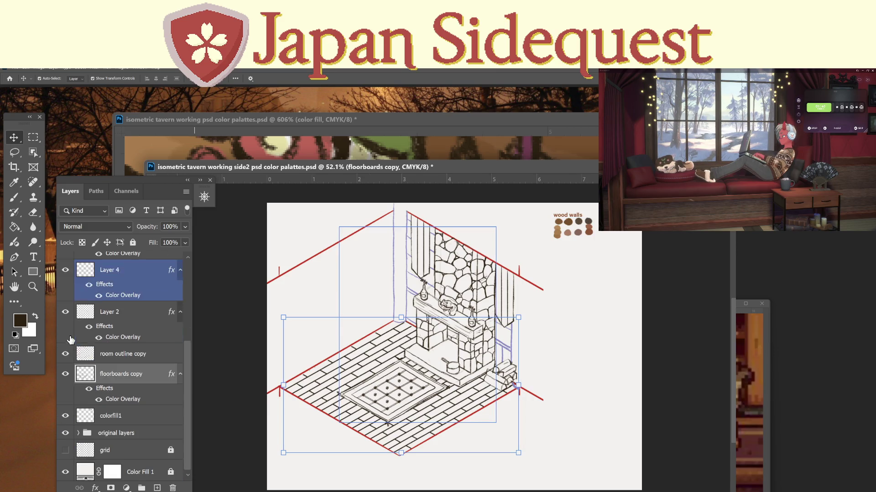
pyautogui.click(114, 433)
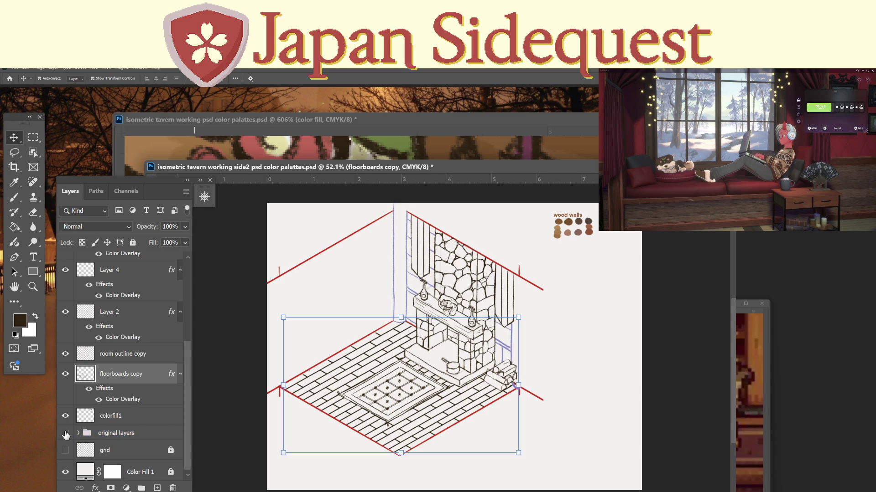
pyautogui.click(66, 416)
pyautogui.click(65, 416)
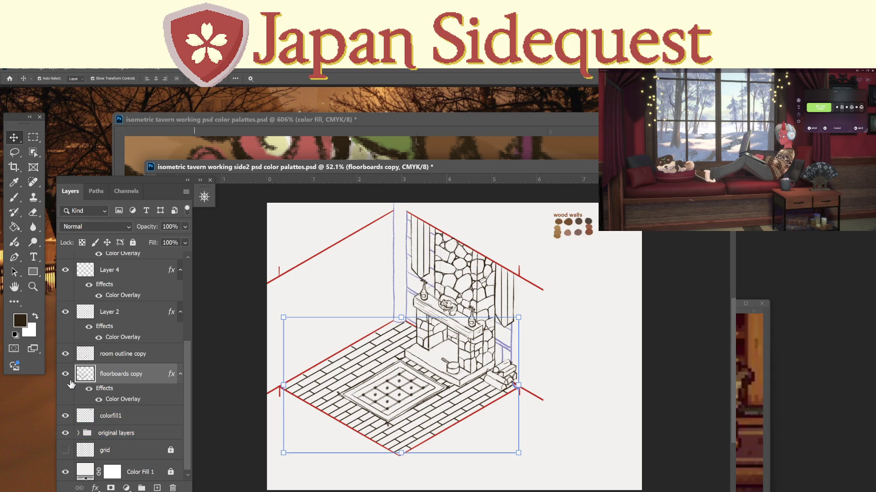
pyautogui.click(75, 354)
pyautogui.click(66, 353)
pyautogui.click(65, 354)
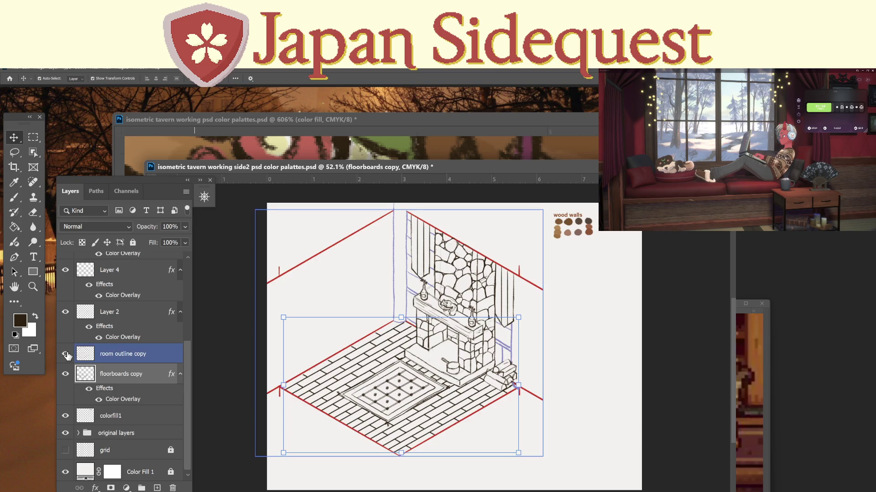
# Hide Layer 6 stone texture, Layer 5 mantel items, Layer 7 rug grid and Layer 4 fireplace sketch.
pyautogui.hotkey('alt', ']')
pyautogui.hotkey('alt', ']')
pyautogui.hotkey('alt', ']')
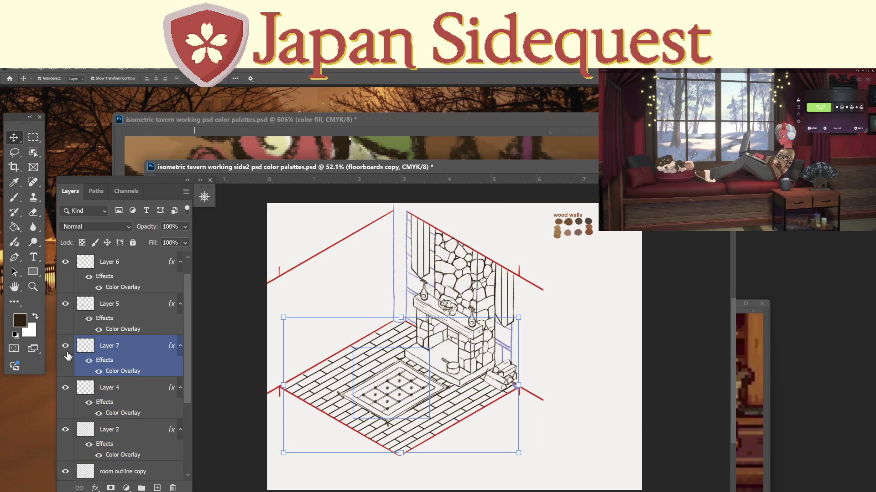
pyautogui.hotkey('alt', ']')
pyautogui.hotkey('alt', ']')
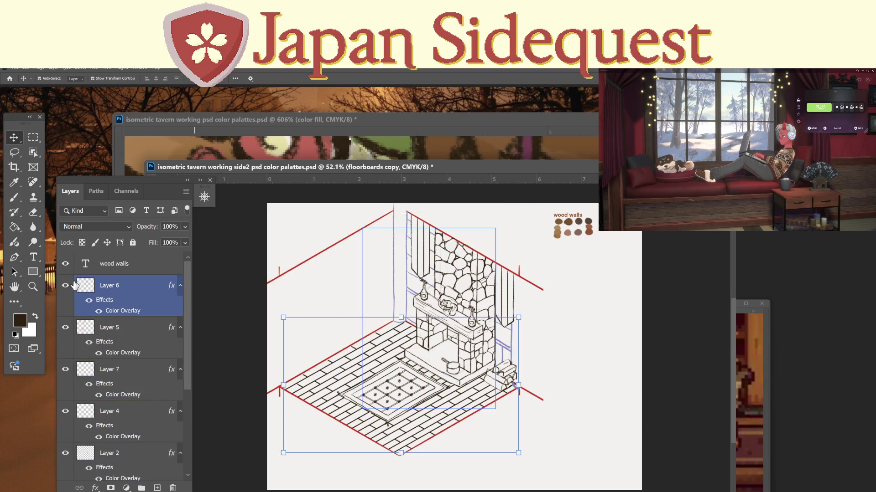
pyautogui.click(65, 285)
pyautogui.hotkey('alt', '[')
pyautogui.click(66, 328)
pyautogui.hotkey('alt', '[')
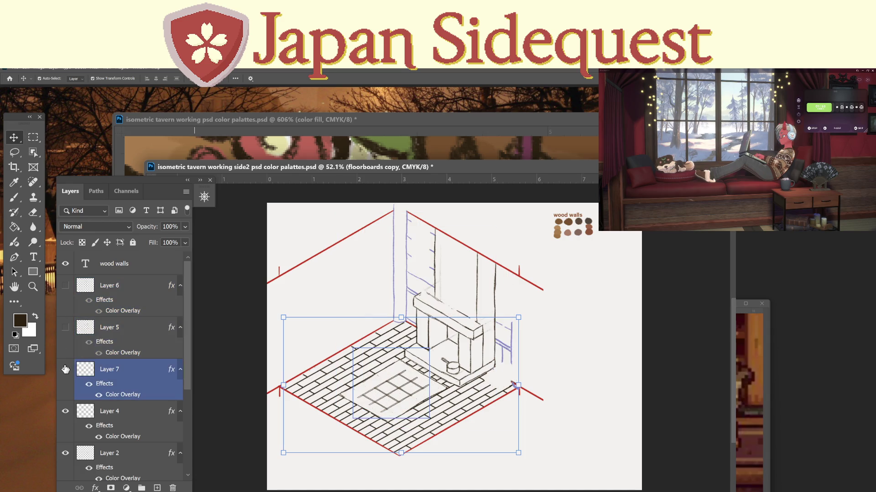
pyautogui.click(65, 369)
pyautogui.hotkey('alt', '[')
pyautogui.click(67, 412)
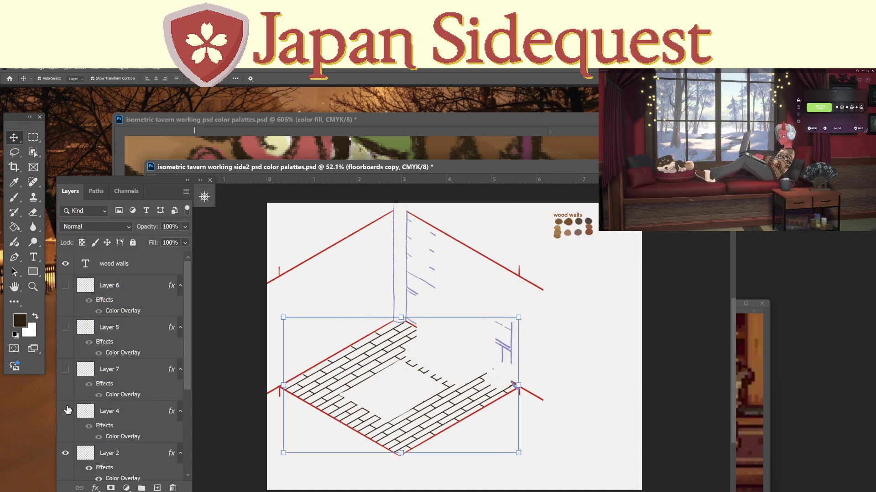
# Keep Layer 2's blue wall sketch visible and make it the active layer.
pyautogui.hotkey('alt', '[')
pyautogui.click(65, 453)
pyautogui.hotkey('alt', '[')
pyautogui.hotkey('alt', '[')
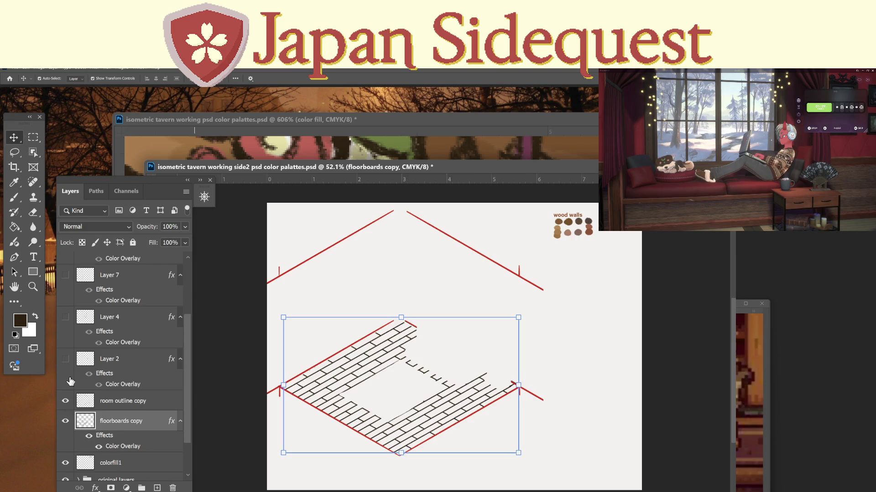
pyautogui.click(65, 359)
pyautogui.hotkey('alt', ']')
pyautogui.hotkey('alt', ']')
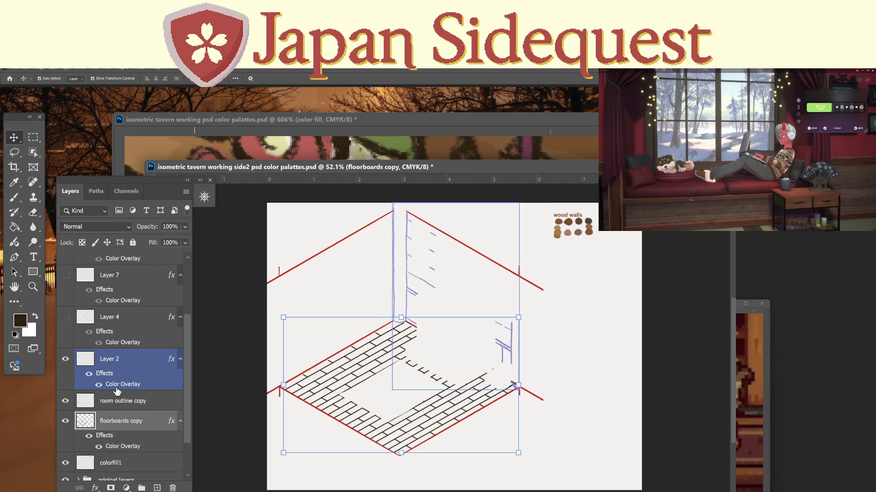
pyautogui.click(123, 388)
# Change Layer 2's Color Overlay to the dark brown foreground colour and confirm.
pyautogui.doubleClick(124, 385)
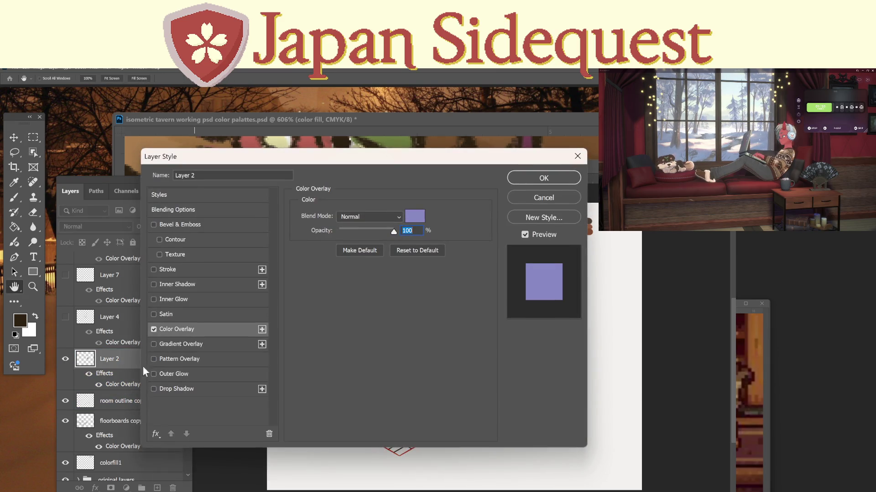
pyautogui.click(415, 216)
pyautogui.click(24, 322)
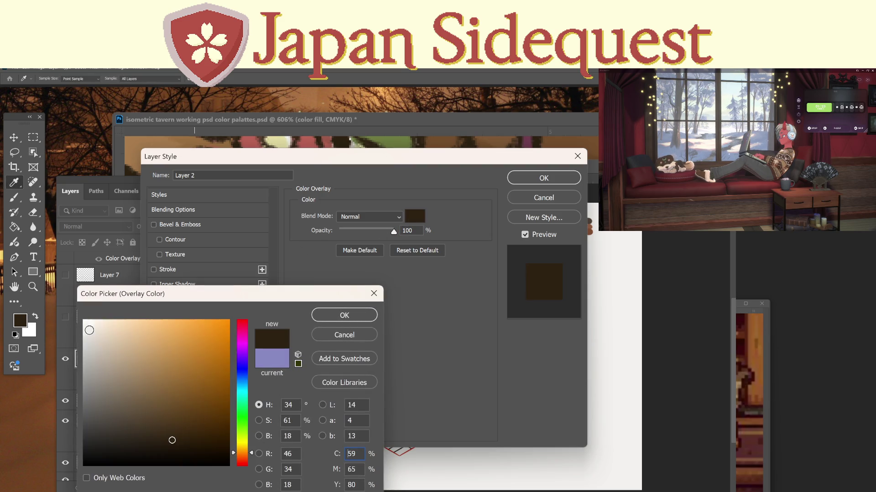
pyautogui.click(324, 318)
pyautogui.press('Return')
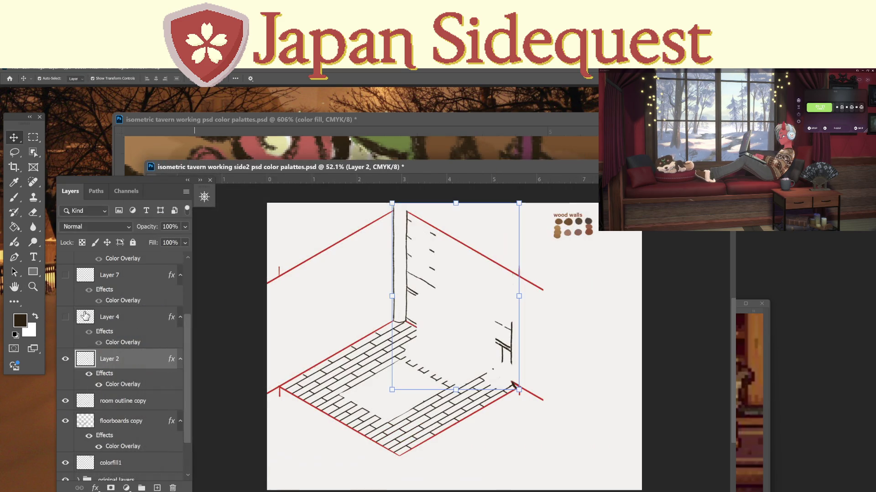
# Show Layers 4, 7, 5 and 6 again, then deselect Layer 6.
pyautogui.click(65, 318)
pyautogui.scroll(2, 66, 319)
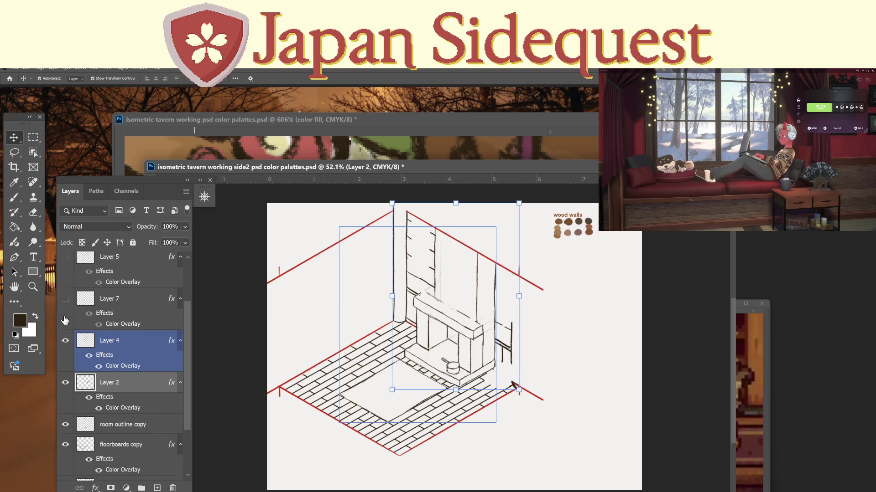
pyautogui.click(65, 323)
pyautogui.click(65, 280)
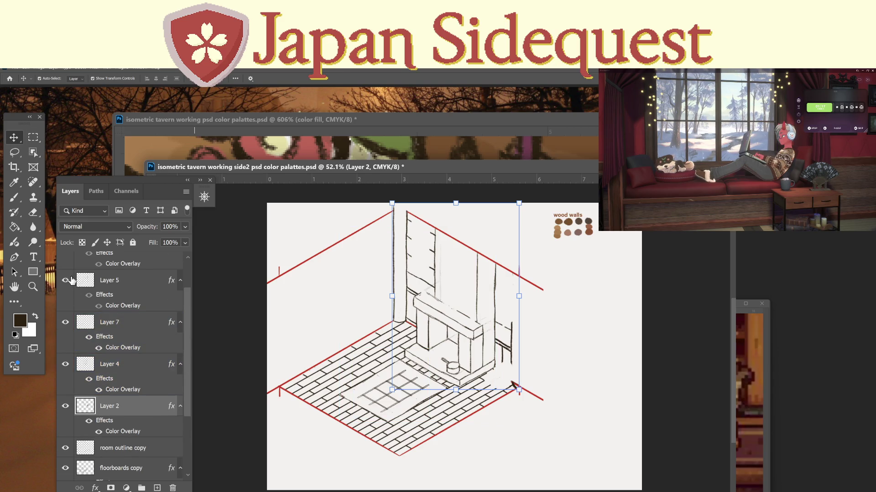
pyautogui.scroll(1, 71, 319)
pyautogui.click(65, 285)
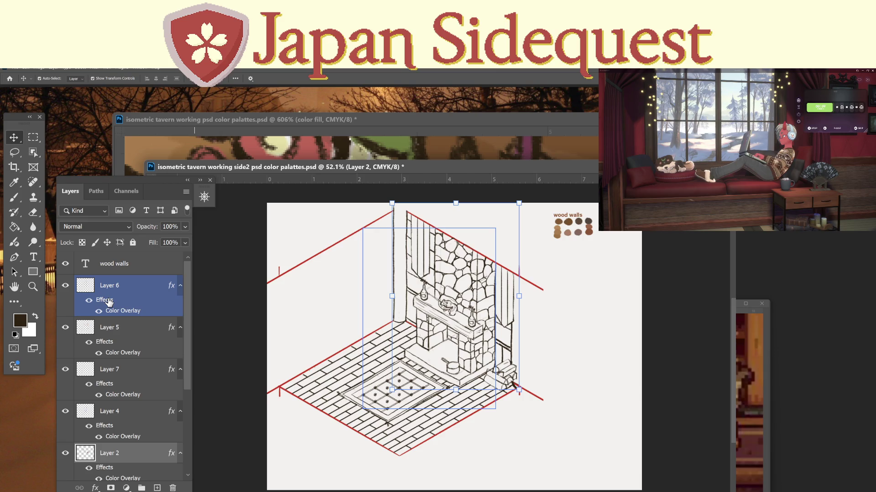
pyautogui.keyDown('ctrl'); pyautogui.click(108, 302); pyautogui.keyUp('ctrl')
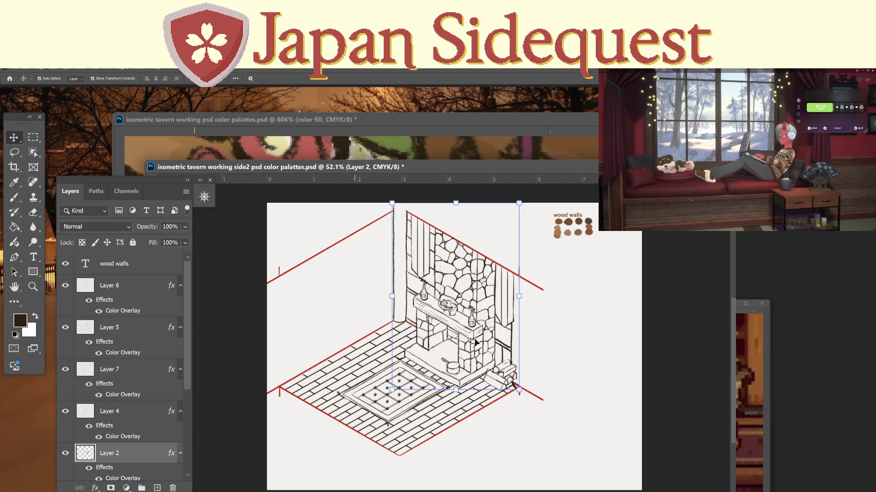
pyautogui.click(386, 129)
pyautogui.press('z')
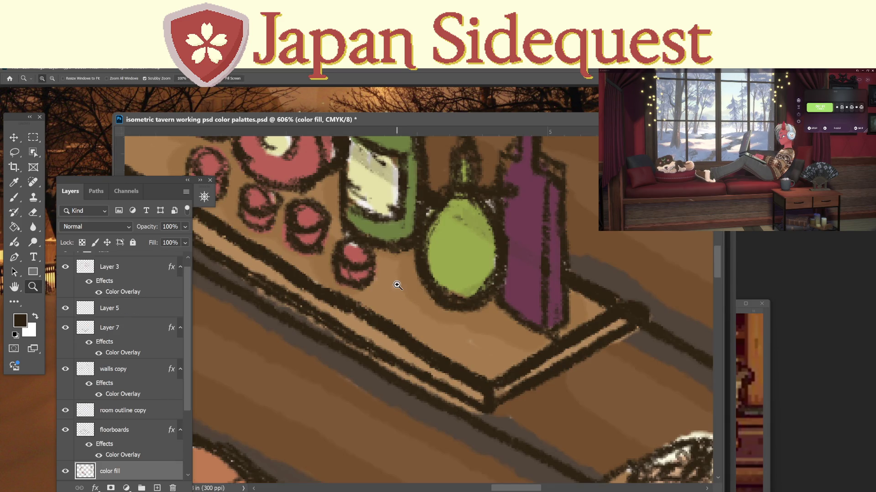
pyautogui.moveTo(398, 284)
pyautogui.mouseDown()
pyautogui.moveTo(339, 350)
pyautogui.moveTo(399, 329)
pyautogui.mouseUp()
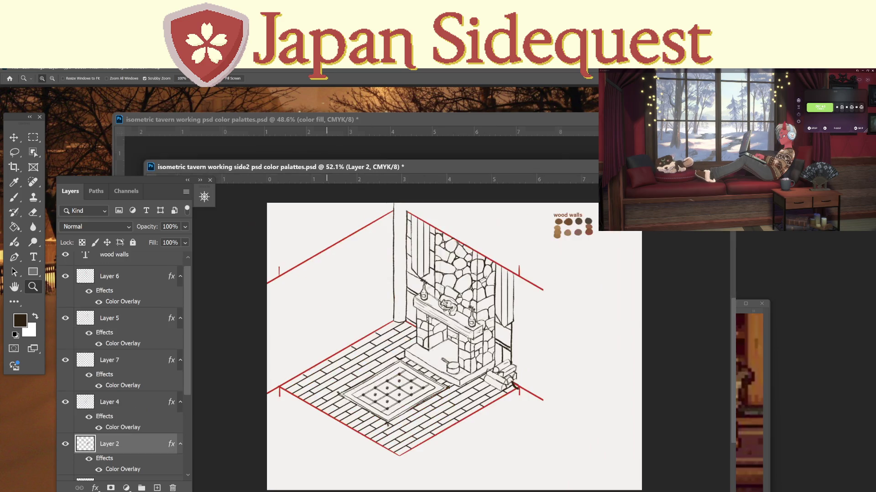
pyautogui.hotkey('ctrl', 'Tab')
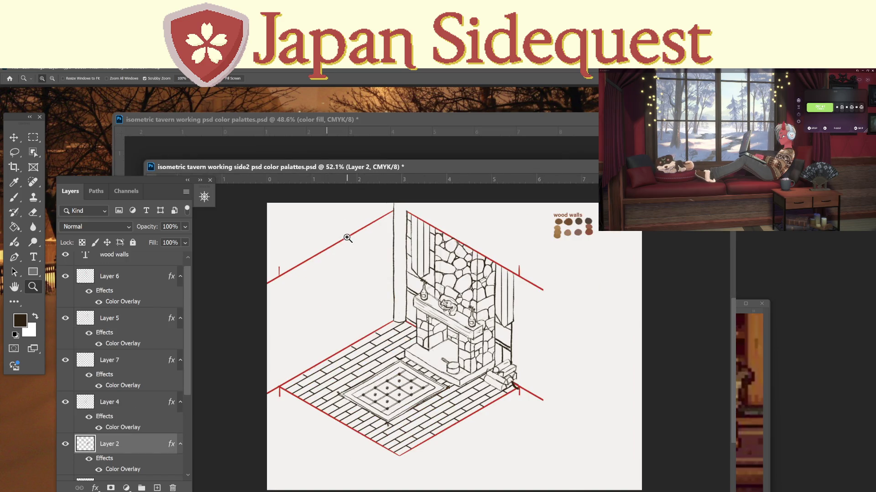
pyautogui.hotkey('ctrl', 'Tab')
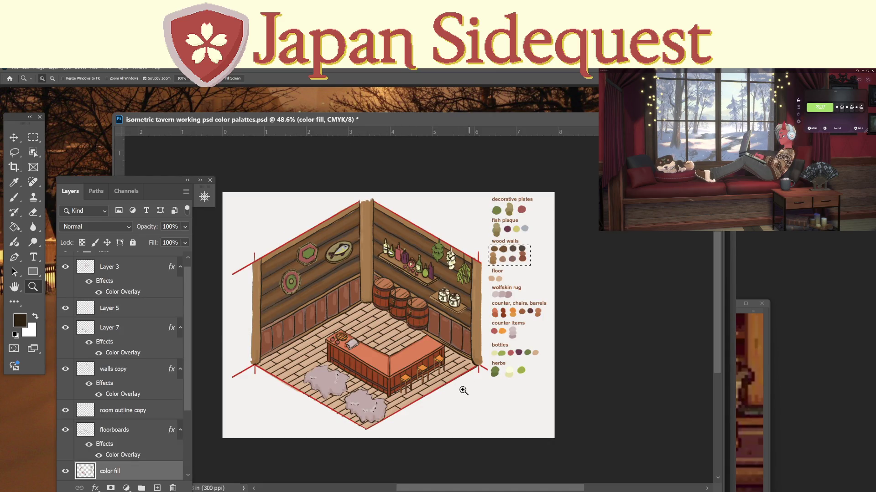
pyautogui.hotkey('ctrl', 'Tab')
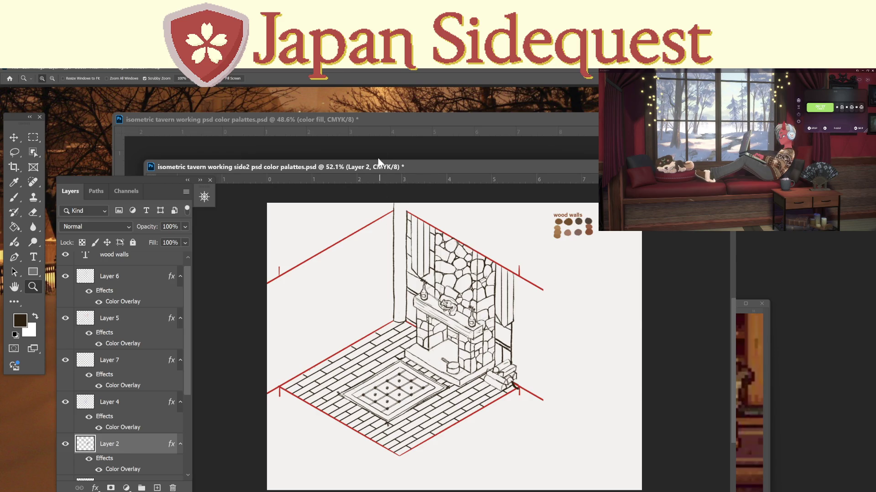
pyautogui.moveTo(382, 168); pyautogui.dragTo(398, 139)
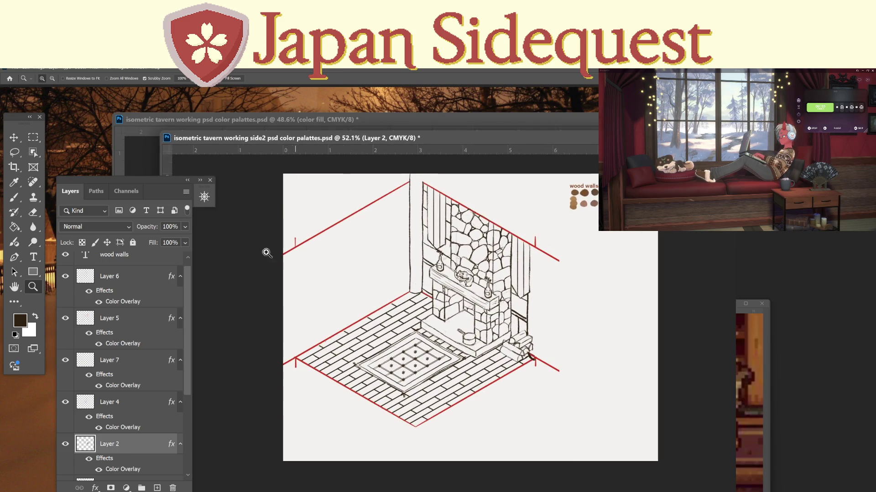
pyautogui.moveTo(158, 163); pyautogui.dragTo(288, 167)
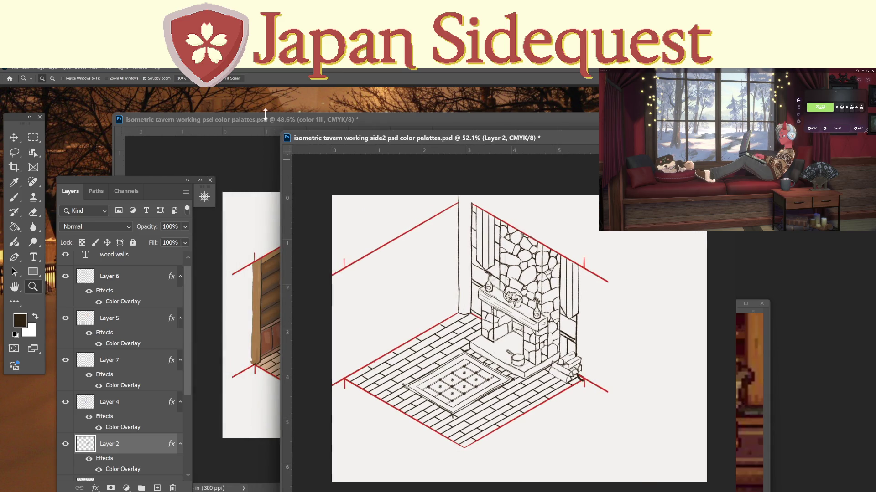
pyautogui.click(267, 133)
pyautogui.moveTo(267, 133); pyautogui.dragTo(232, 140)
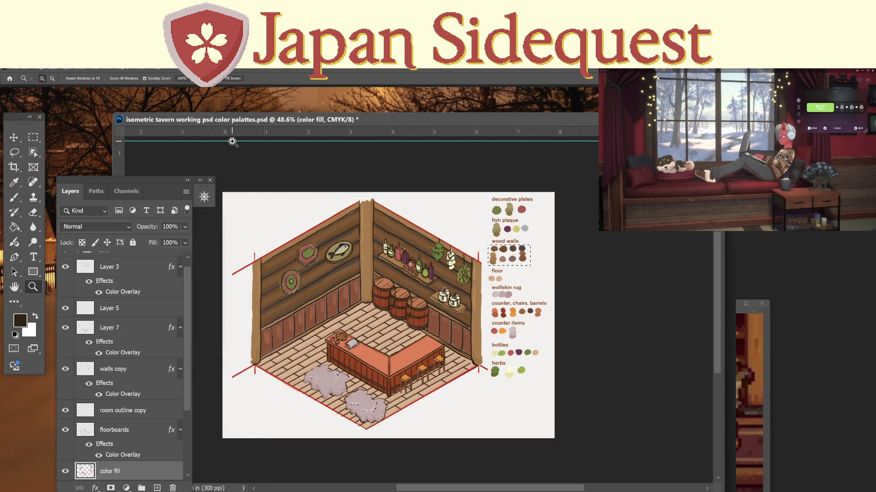
pyautogui.press('v')
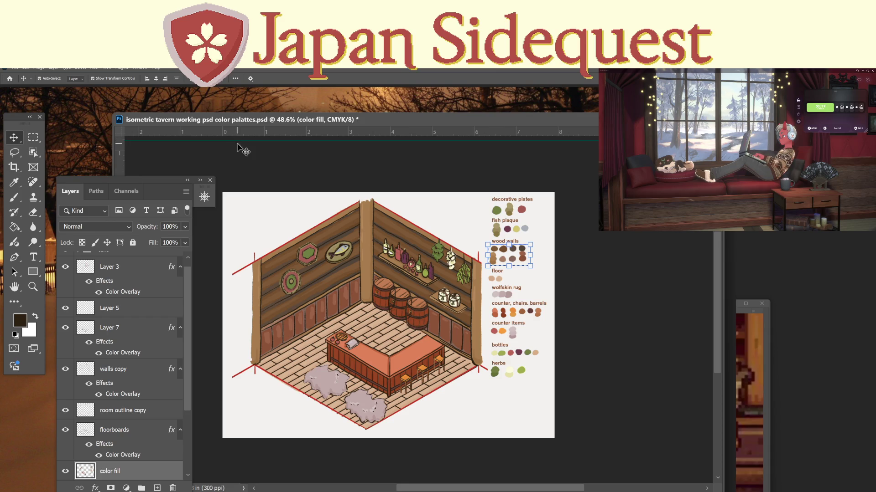
pyautogui.moveTo(236, 141)
pyautogui.mouseDown()
pyautogui.moveTo(229, 110)
pyautogui.moveTo(144, 115)
pyautogui.mouseUp()
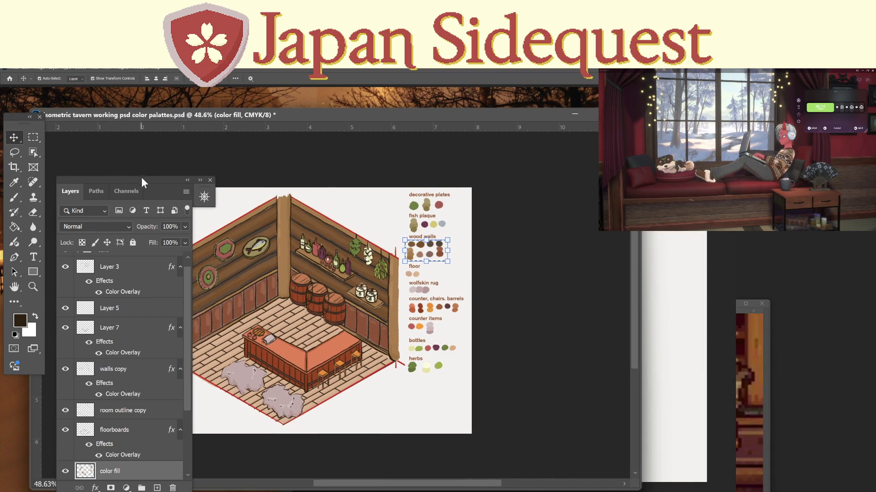
pyautogui.moveTo(140, 177); pyautogui.dragTo(78, 190)
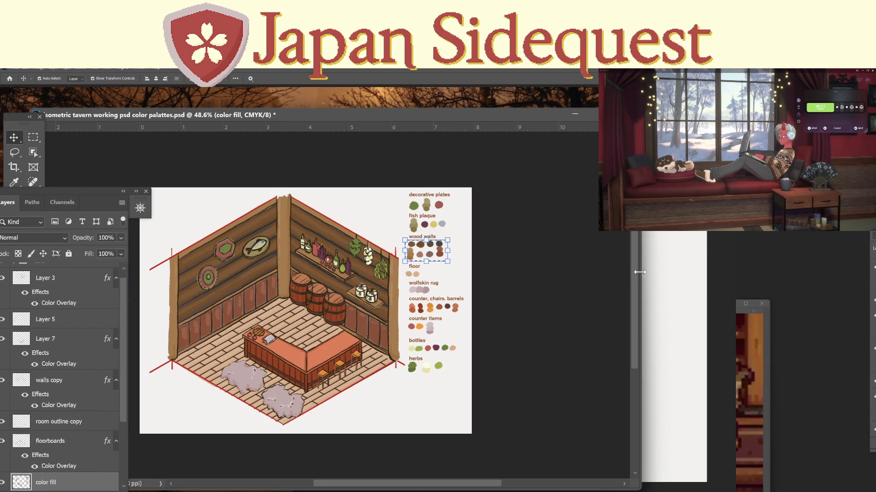
pyautogui.moveTo(638, 272)
pyautogui.mouseDown()
pyautogui.moveTo(421, 294)
pyautogui.moveTo(429, 299)
pyautogui.mouseUp()
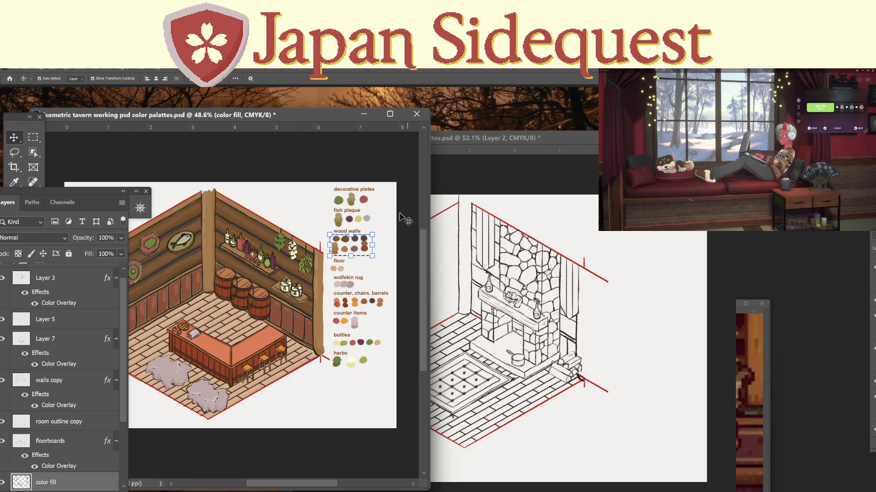
pyautogui.click(35, 138)
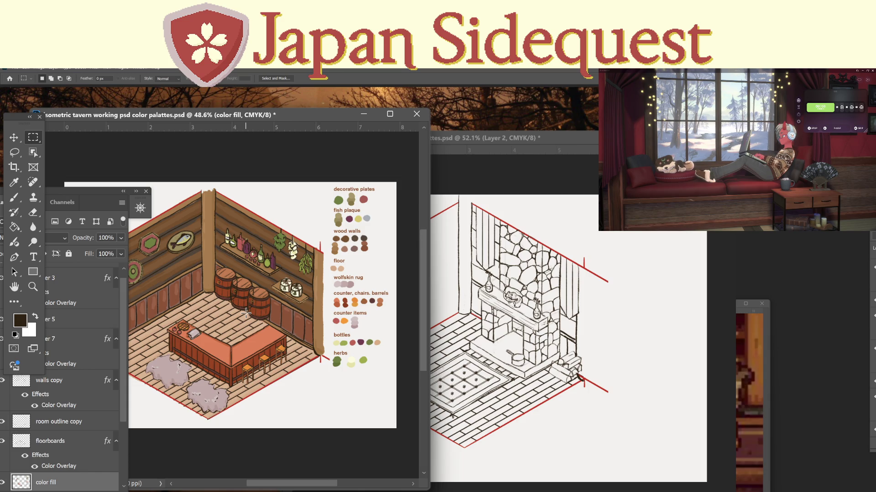
# Zoom to 160% on the coloured tavern's bottle shelf, hanging herbs and barrels.
pyautogui.press('z')
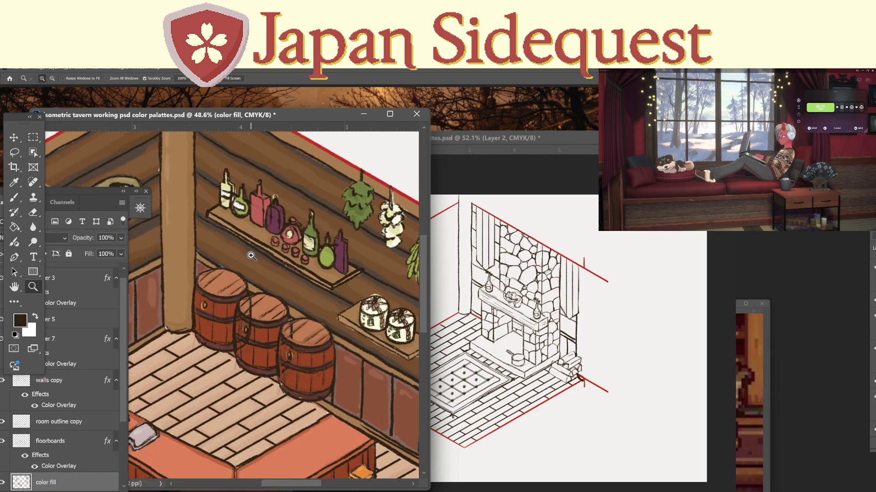
pyautogui.click(242, 260)
pyautogui.moveTo(242, 260); pyautogui.dragTo(254, 257)
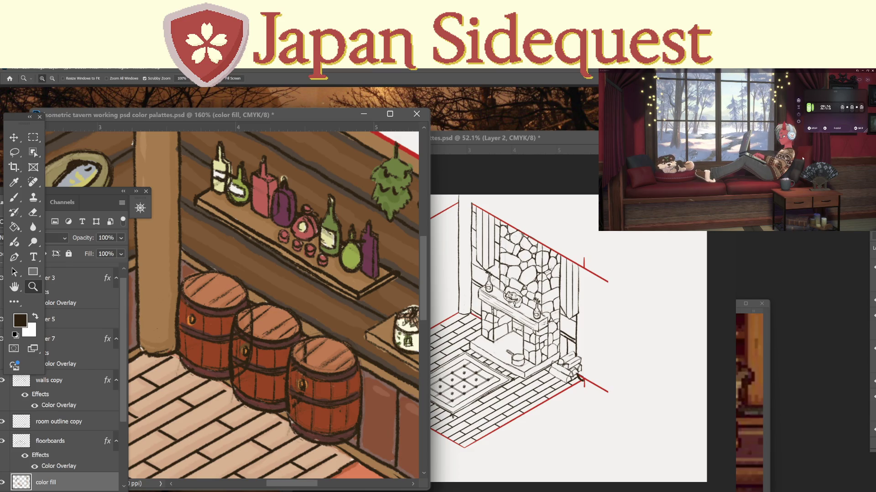
pyautogui.moveTo(743, 219)
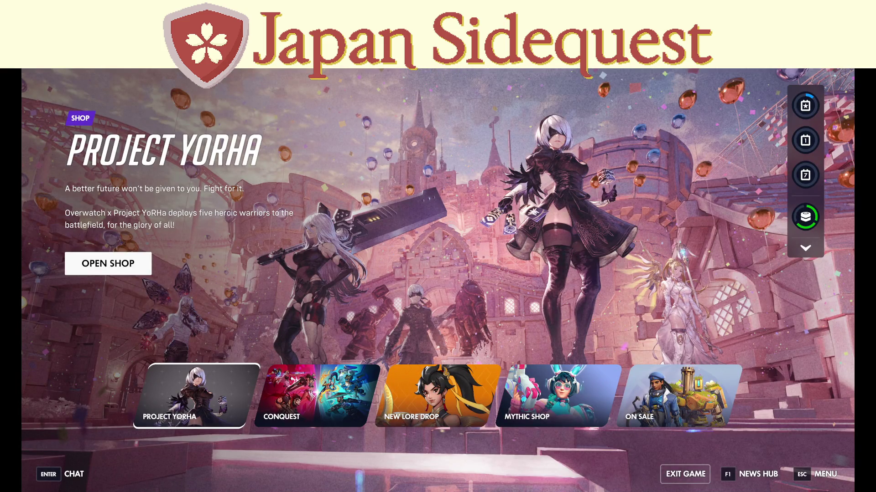
# Queue for unranked role-queue Quick Play with all roles, vote Dorado, then switch the vote to Aatlis.
pyautogui.click(350, 157)
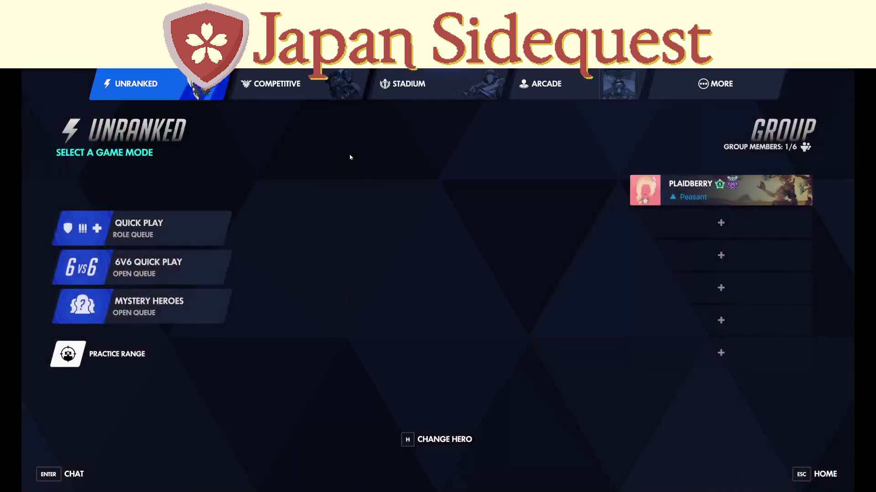
pyautogui.click(160, 228)
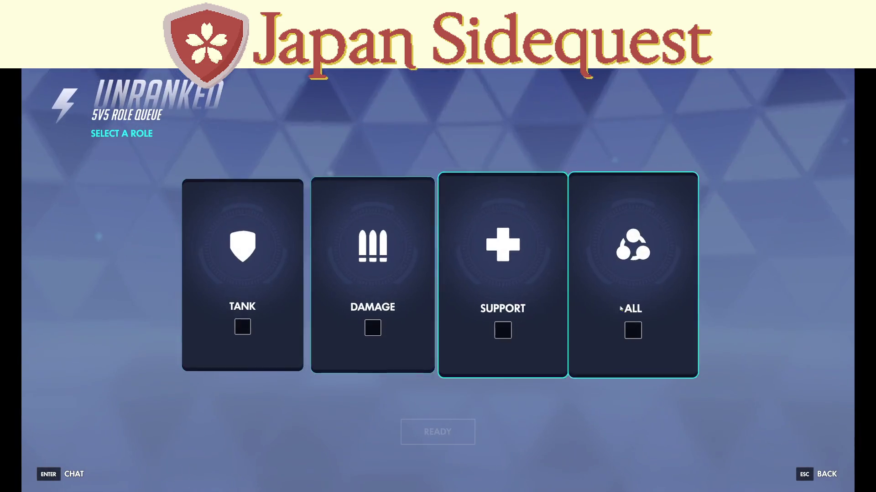
pyautogui.click(621, 309)
pyautogui.click(469, 426)
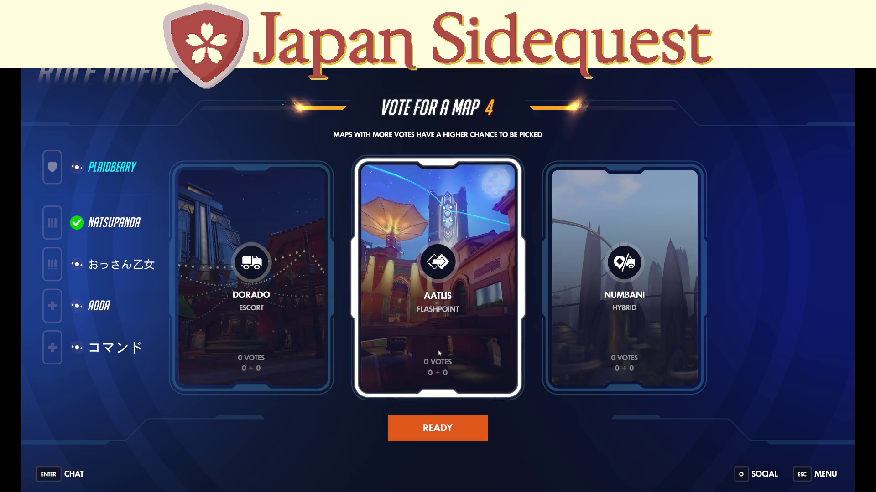
pyautogui.click(289, 350)
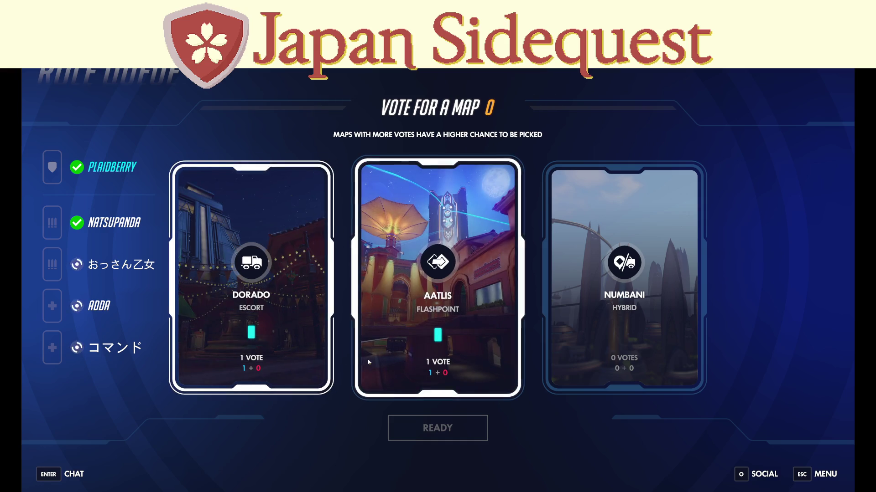
pyautogui.click(429, 347)
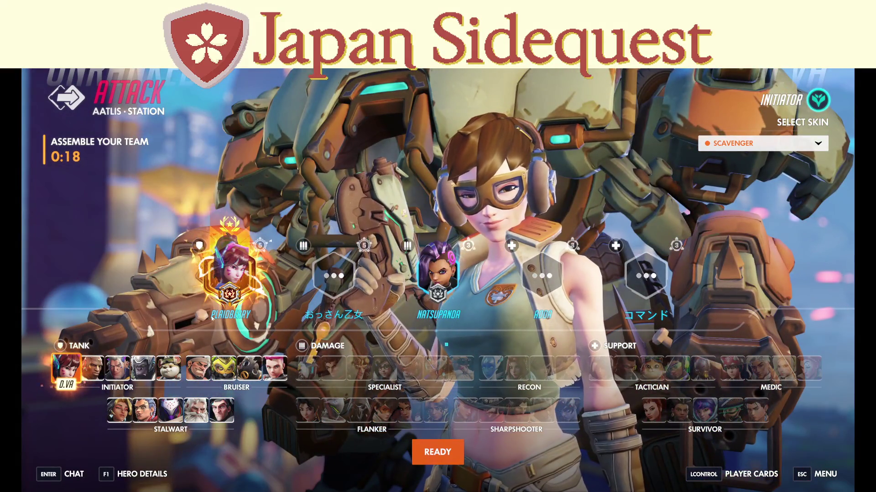
# Pick Winston from the Tank roster and lock him in for the Aatlis attack.
pyautogui.click(169, 367)
pyautogui.click(143, 367)
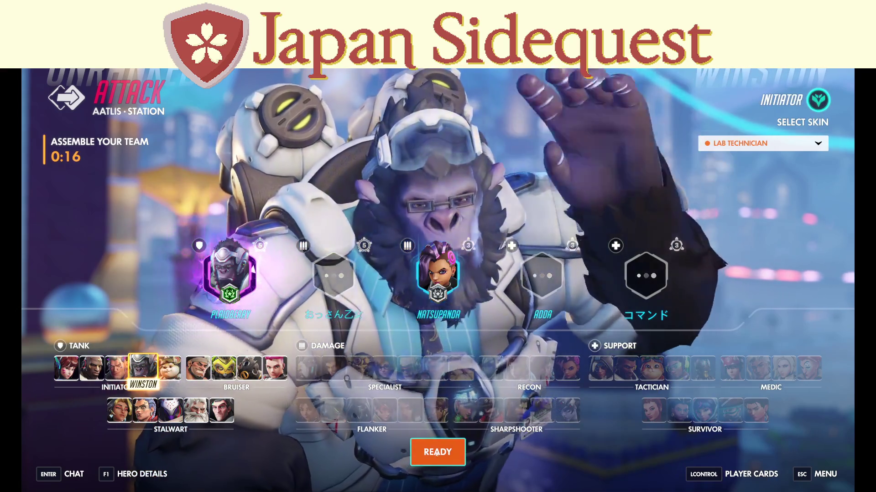
pyautogui.click(428, 447)
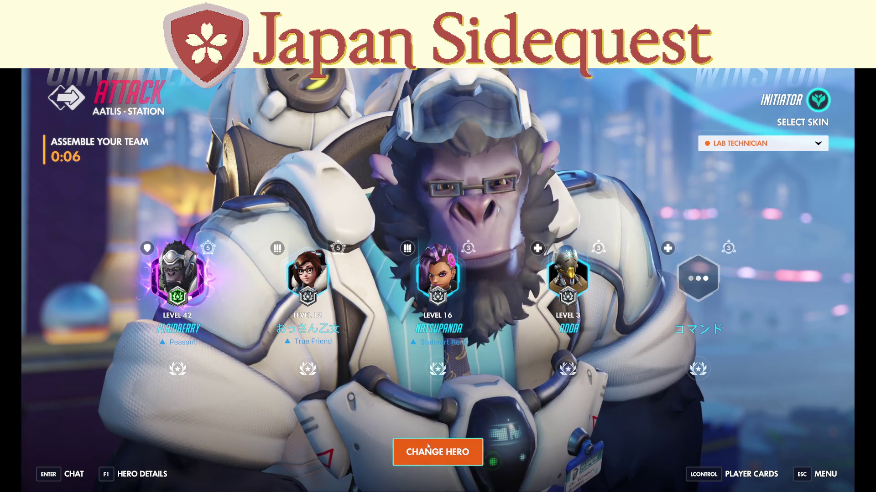
pyautogui.moveTo(499, 355)
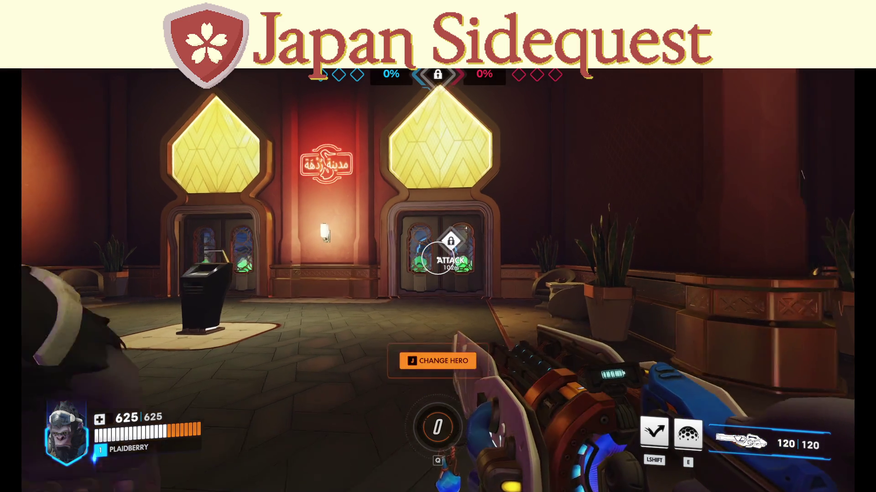
# Check the scoreboard, thank a teammate, and jump-pack out of spawn toward the departures archway.
pyautogui.press('Tab')
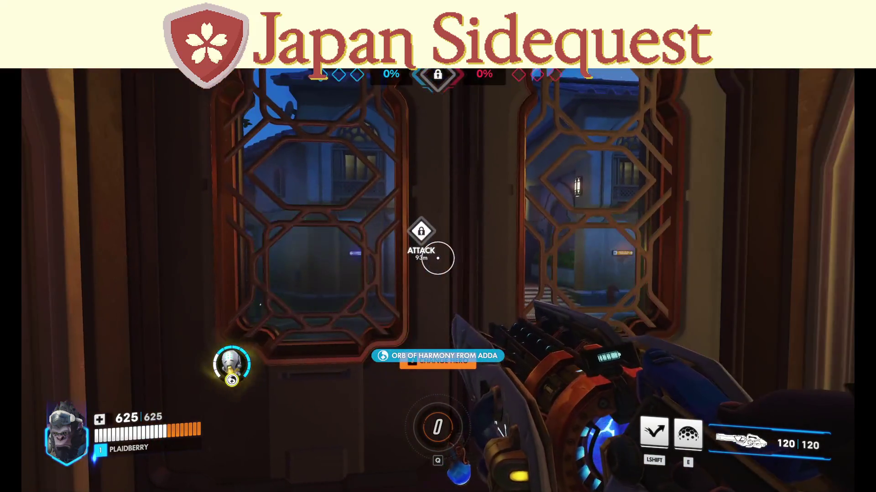
pyautogui.press('c')
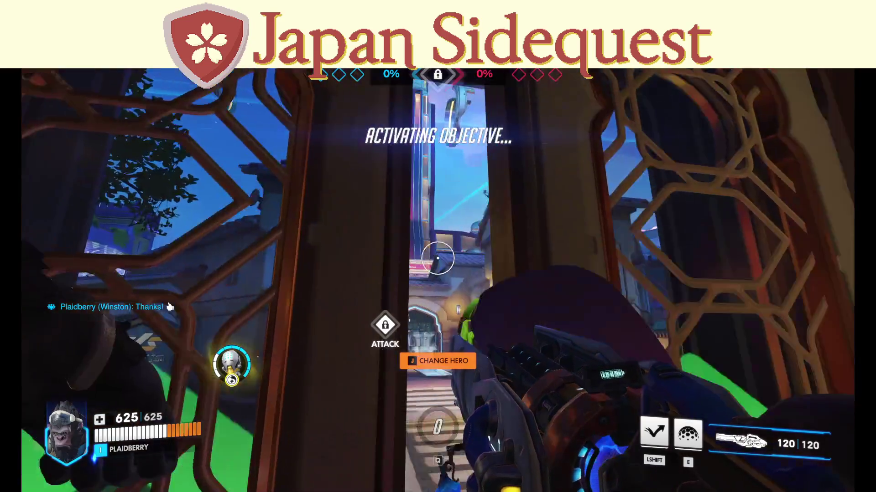
pyautogui.press('shift')
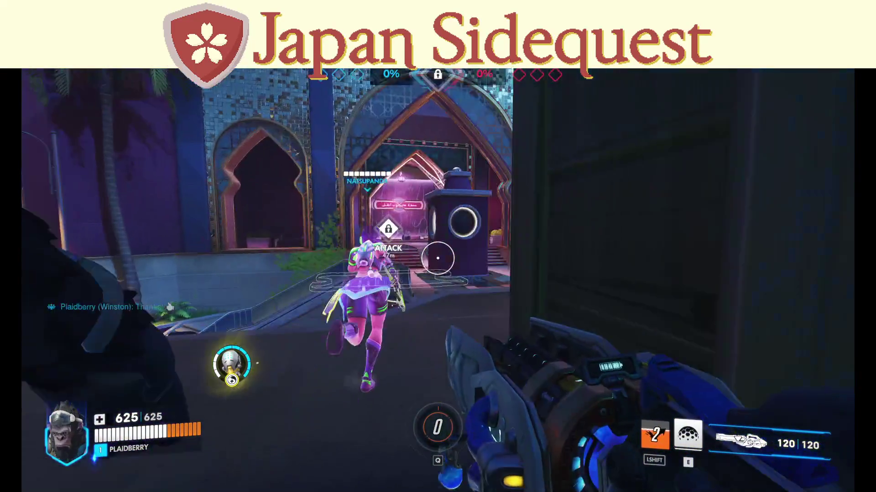
pyautogui.press('shift')
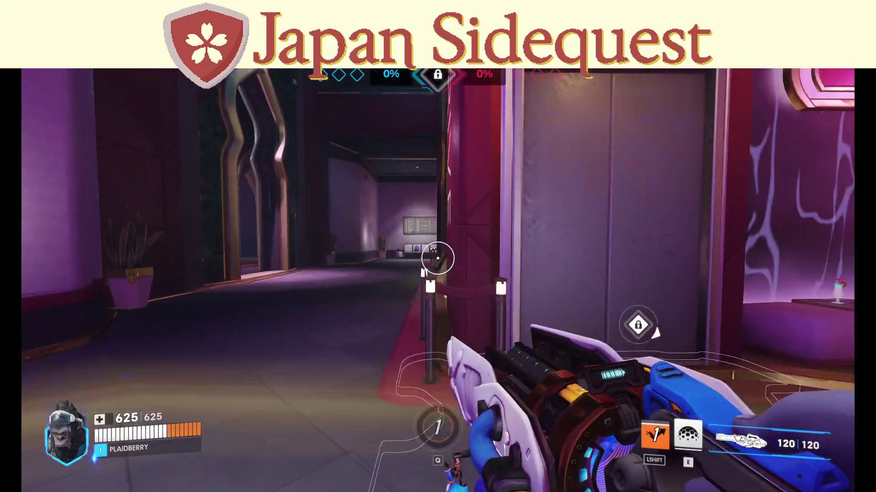
pyautogui.press('shift')
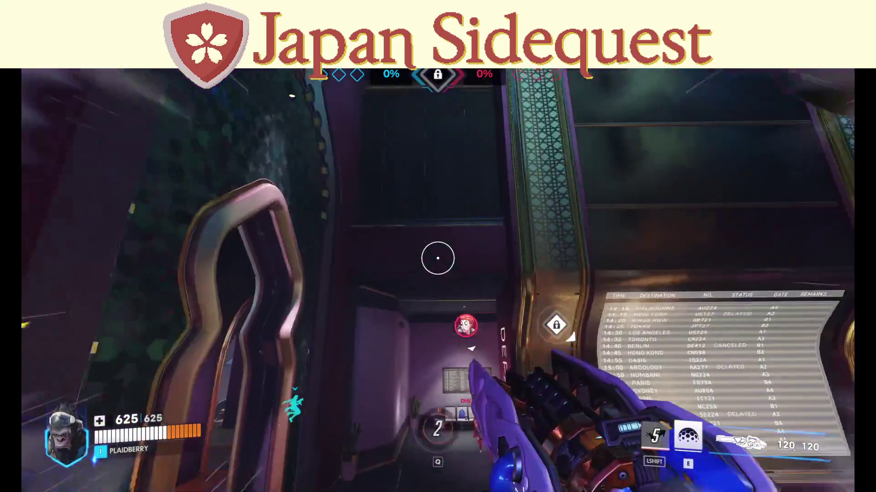
# Fight through the archway and corridors using barriers, tesla cannon fire, reloads and jump-pack leaps.
pyautogui.press('e')
pyautogui.click(438, 258)
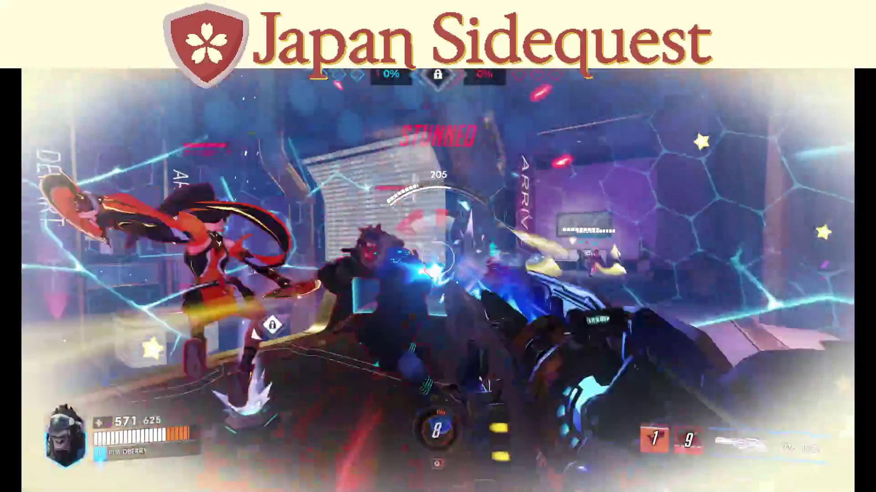
pyautogui.click(437, 258)
pyautogui.press('shift')
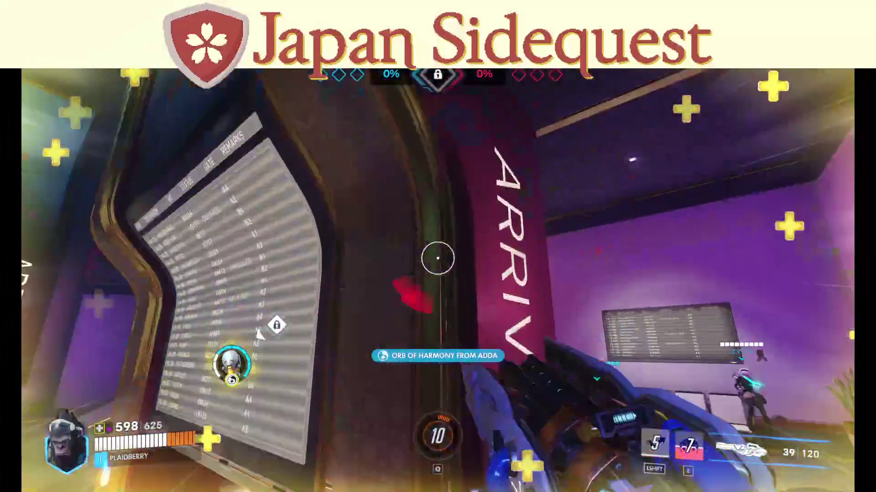
pyautogui.press('r')
pyautogui.click(438, 258)
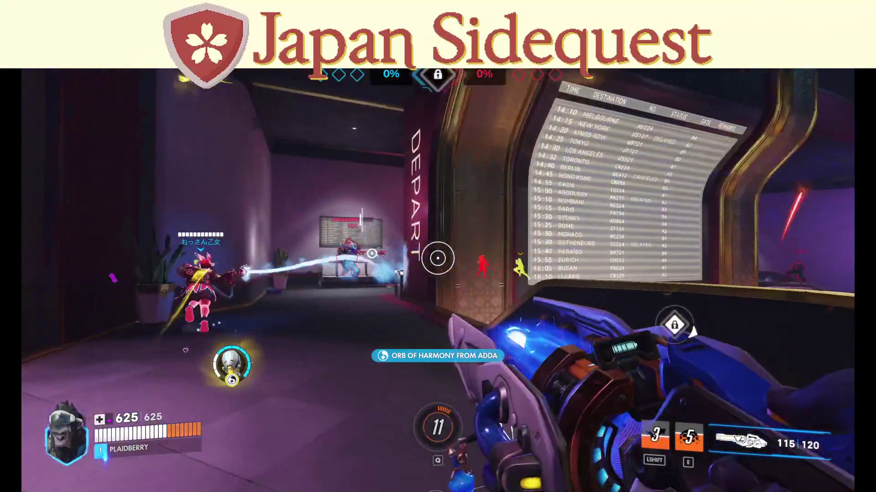
pyautogui.click(438, 259)
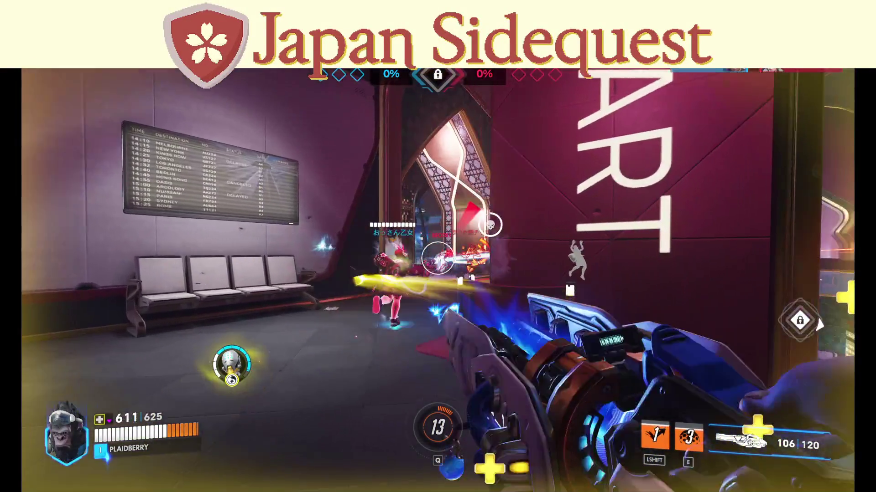
pyautogui.click(437, 258)
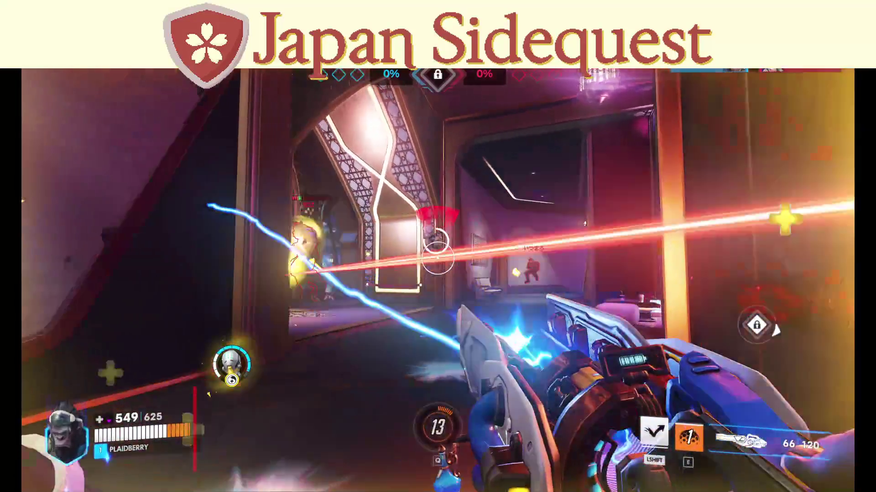
pyautogui.press('shift')
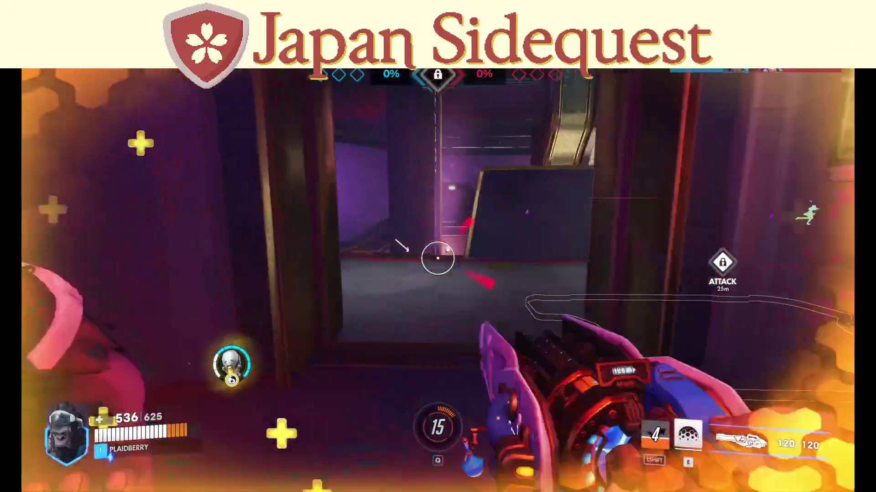
pyautogui.press('e')
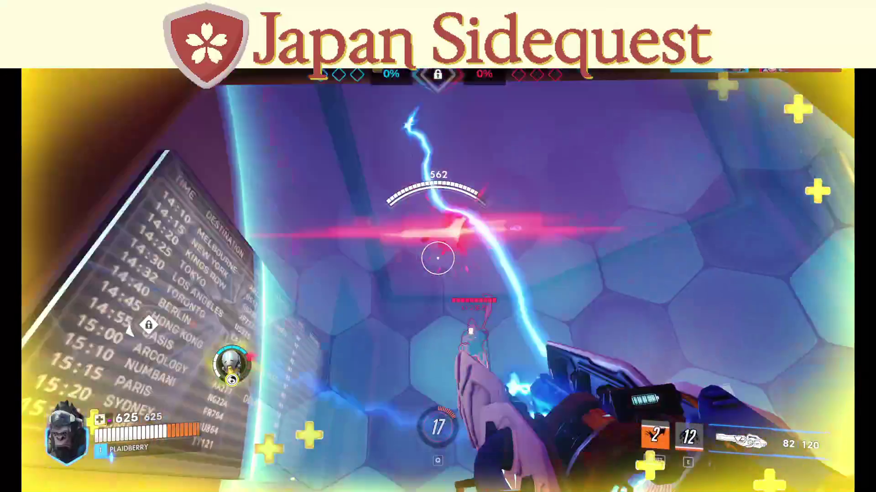
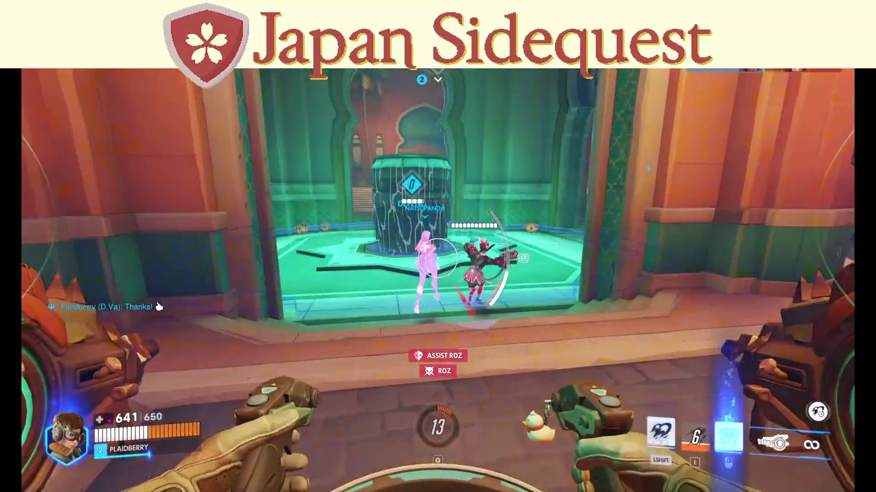
# As D.Va, check the scoreboard, then fight with Defense Matrix, Boosters and Micro Missiles until respawning.
pyautogui.press('Tab')
pyautogui.press('Tab')
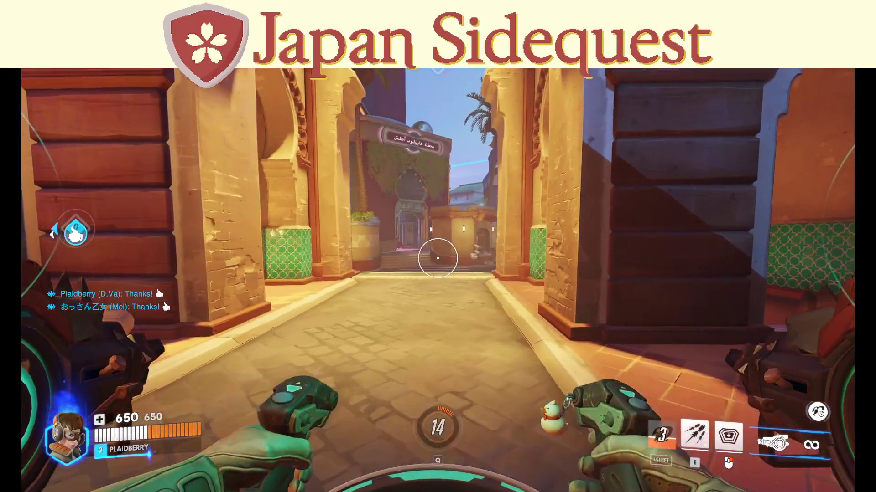
pyautogui.rightClick(438, 258)
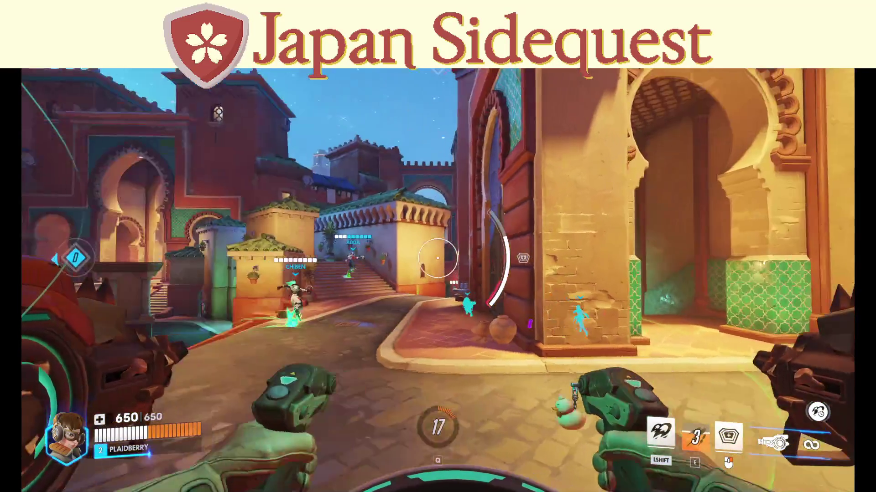
pyautogui.press('shift')
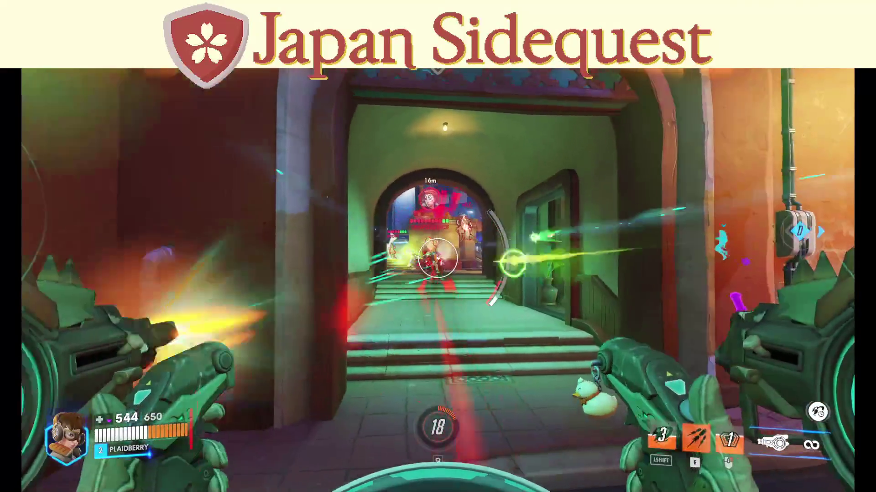
pyautogui.press('e')
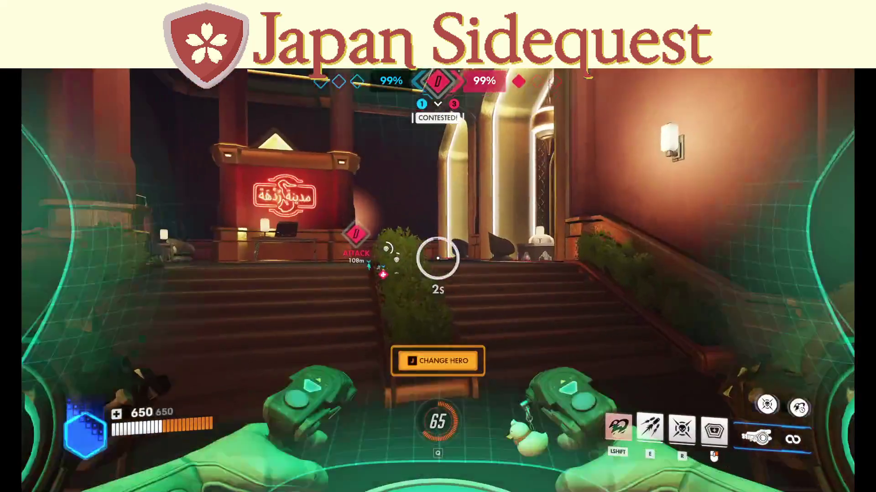
# Boost D.Va out of spawn to the point, then fight with Micro Missiles and Defense Matrix.
pyautogui.press('shift')
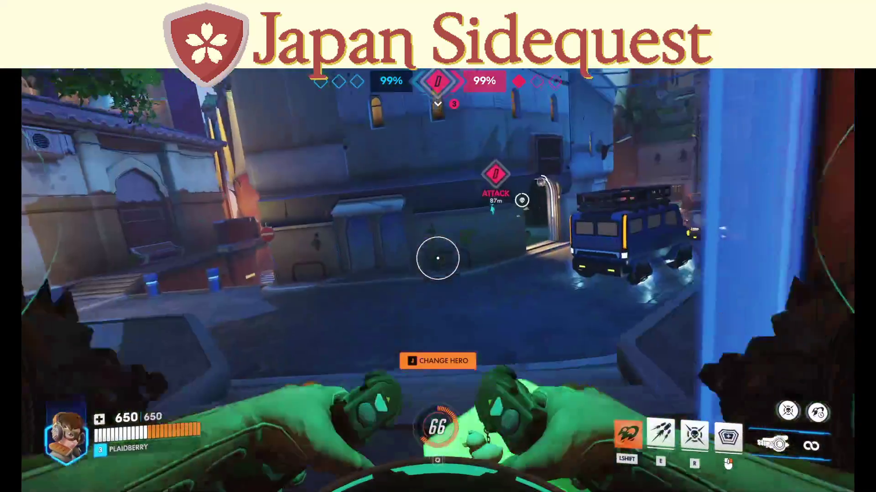
pyautogui.press('w')
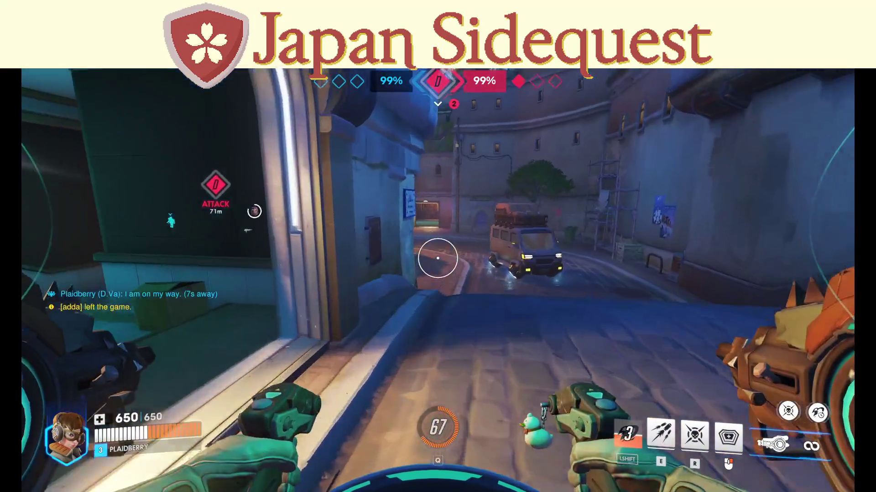
pyautogui.press('Tab')
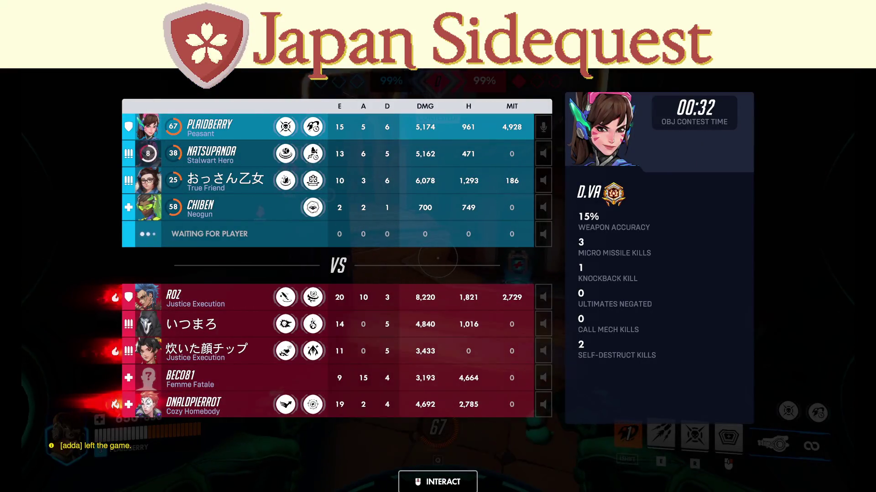
pyautogui.press('shift')
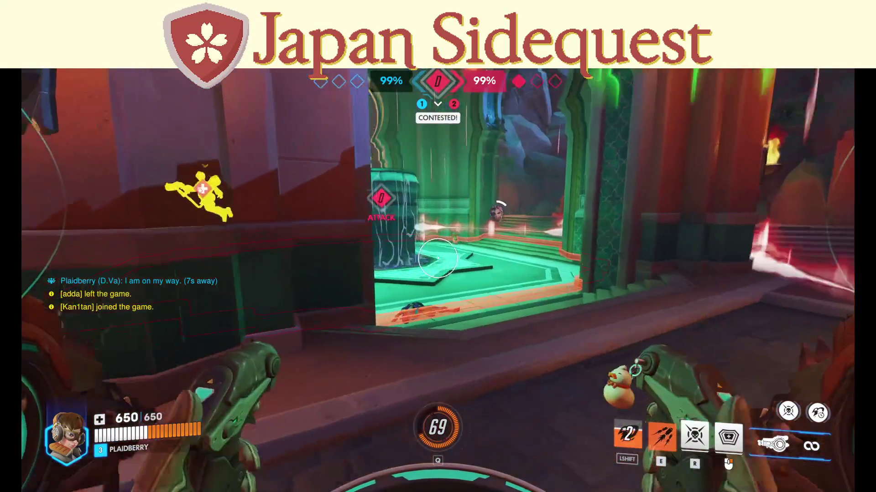
pyautogui.press('e')
pyautogui.press('shift')
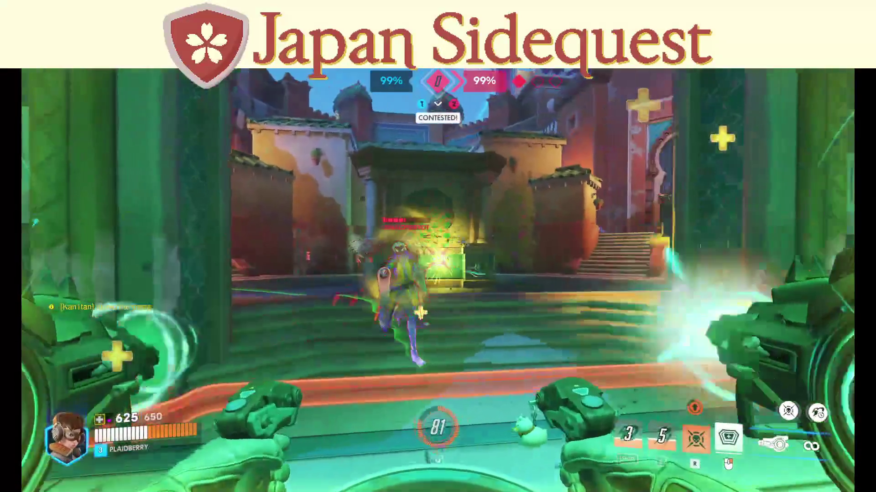
pyautogui.rightClick(437, 258)
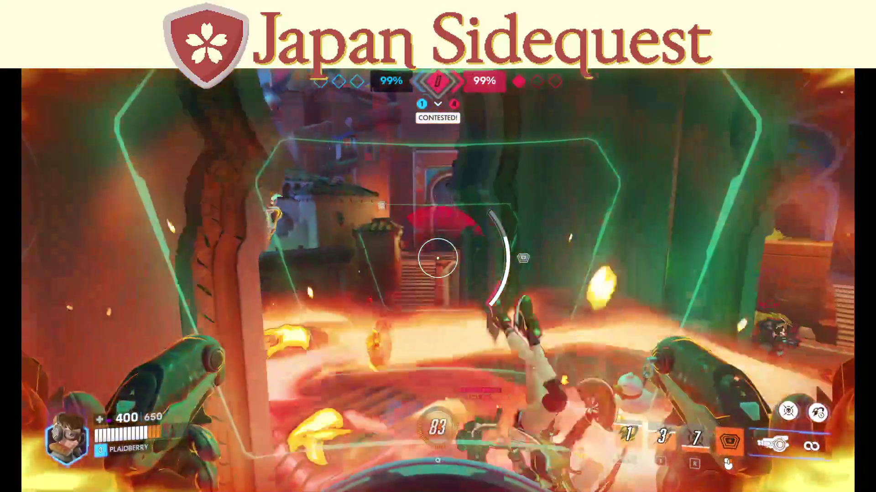
pyautogui.press('shift')
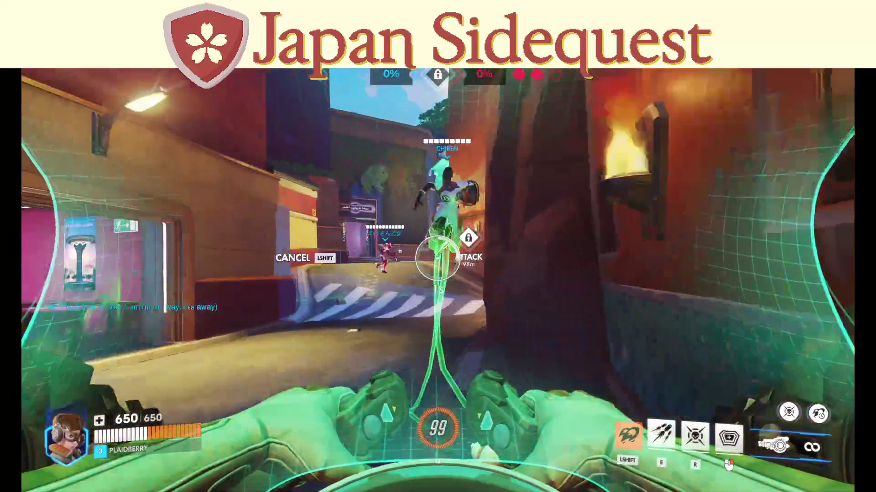
# Boost toward the next attack point behind Defense Matrix, then eject and self-destruct the mech.
pyautogui.press('shift')
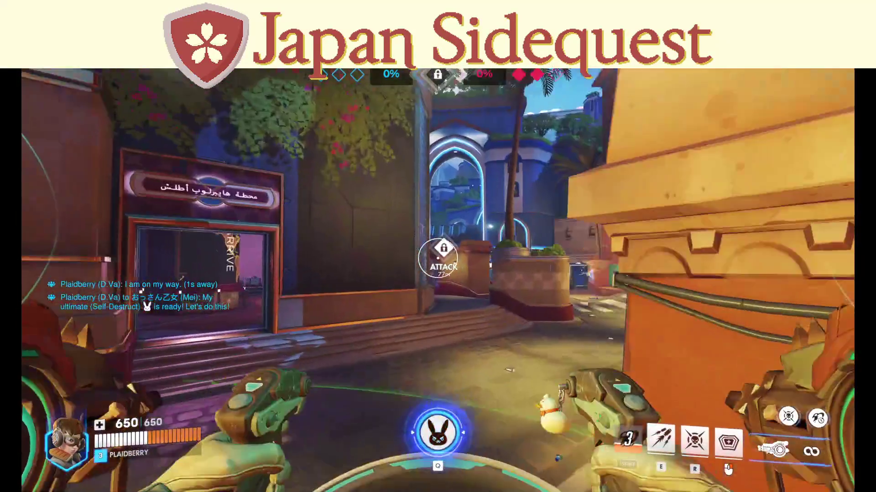
pyautogui.rightClick(438, 259)
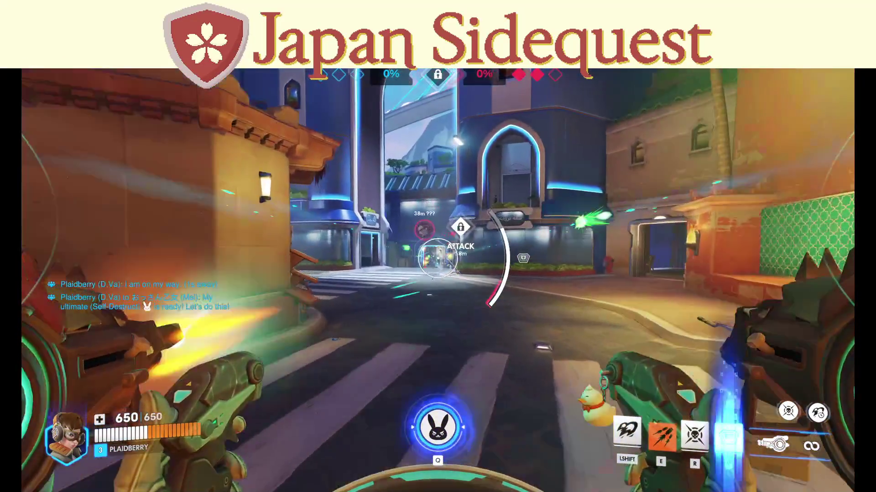
pyautogui.rightClick(437, 259)
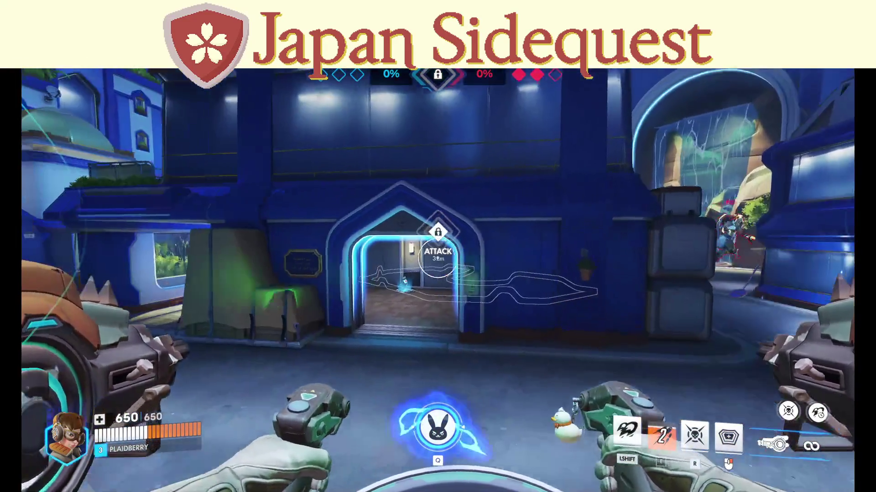
pyautogui.press('shift')
pyautogui.rightClick(438, 259)
pyautogui.press('r')
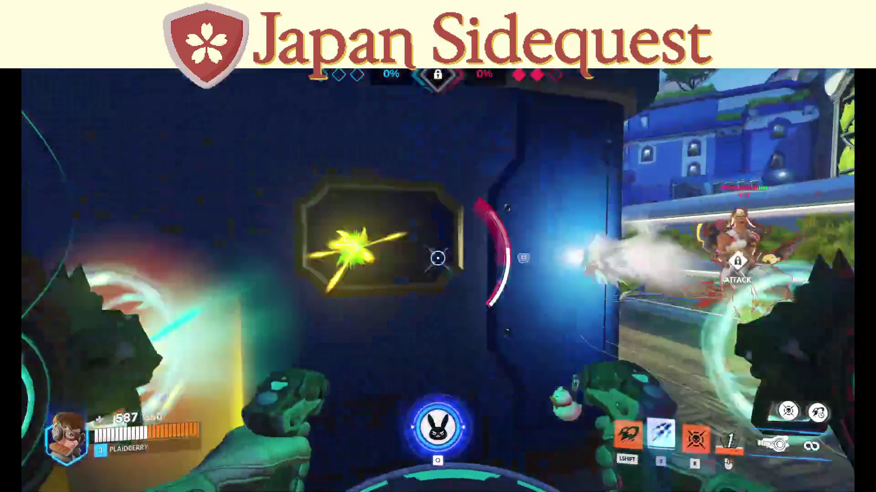
pyautogui.rightClick(438, 258)
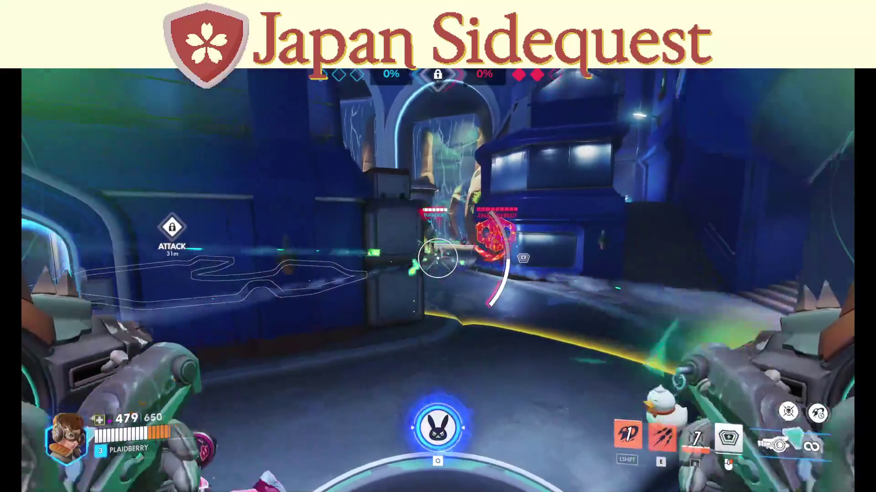
pyautogui.press('q')
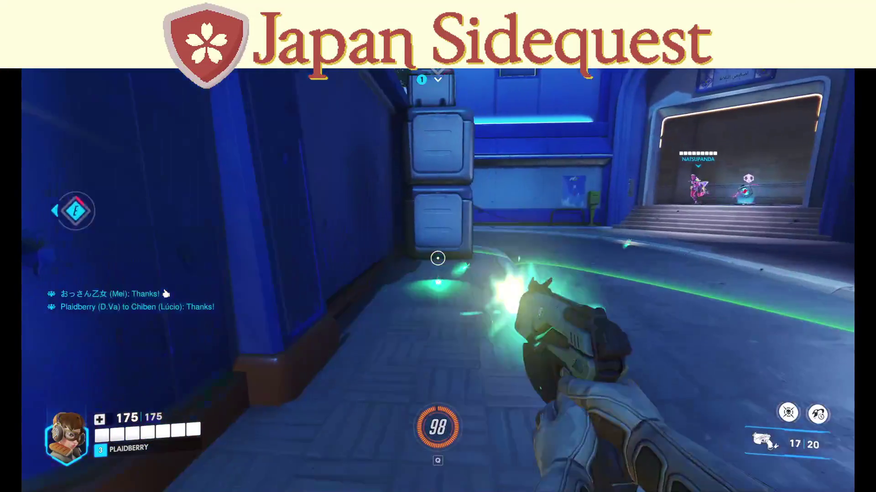
# Call a new mech, then fight down the street with missiles, boosters and Defense Matrix.
pyautogui.press('q')
pyautogui.press('Tab')
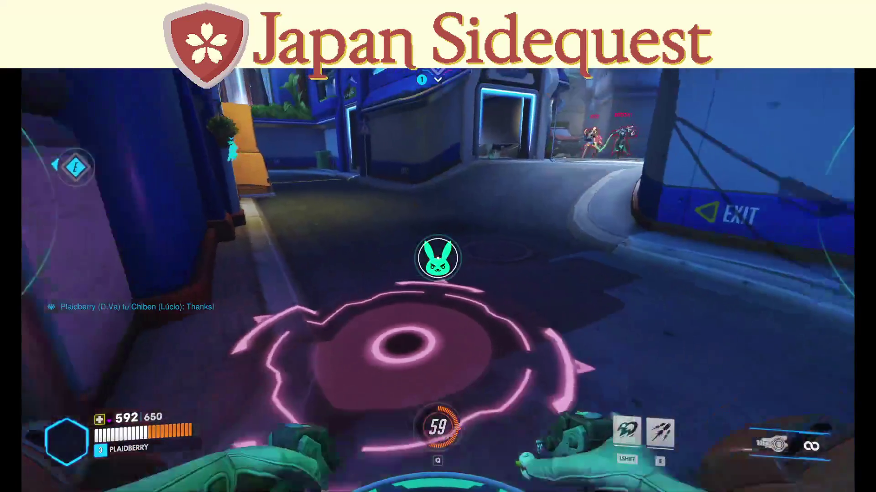
pyautogui.press('r')
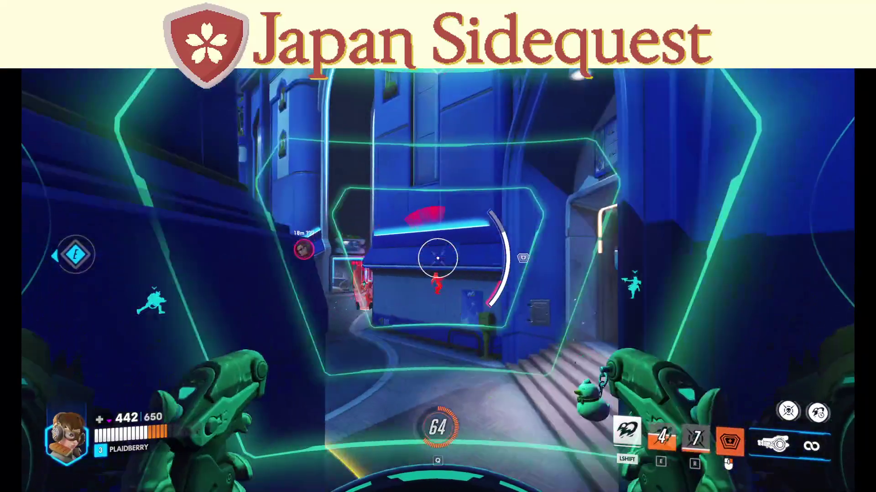
pyautogui.press('shift')
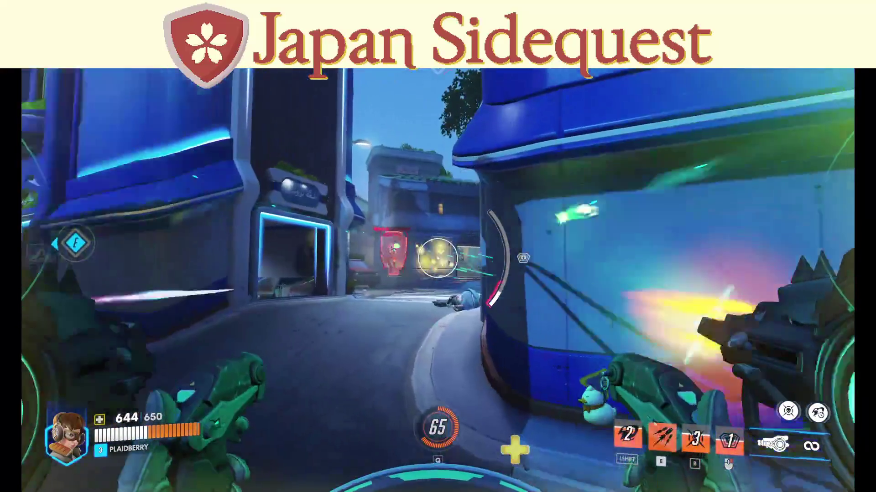
pyautogui.press('e')
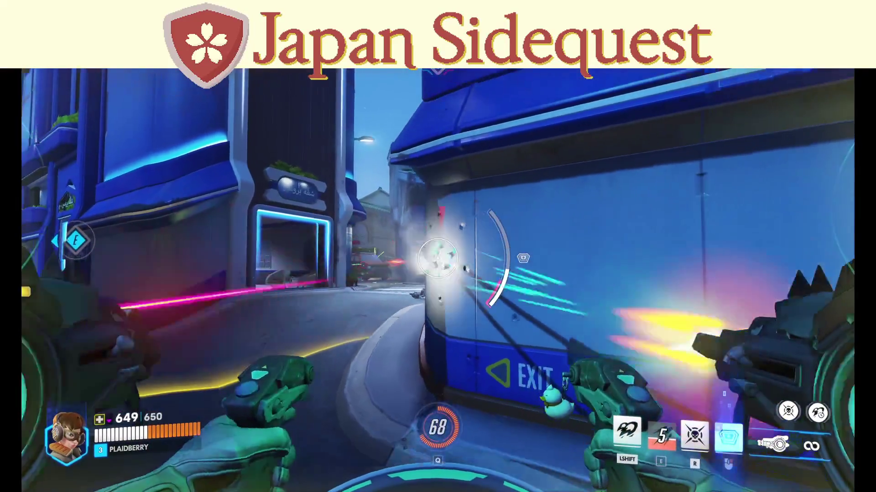
pyautogui.rightClick(437, 257)
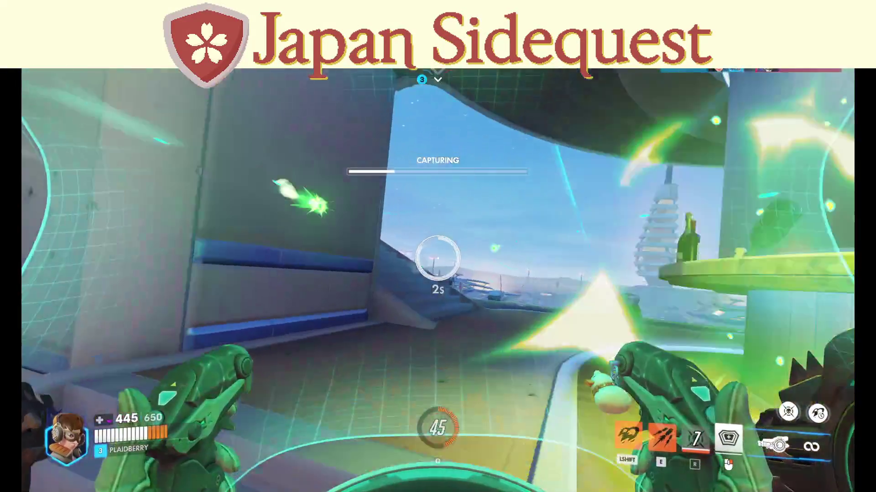
# Greet the team, shoot at enemies on the point as the pilot, and call down a new mech.
pyautogui.press('c')
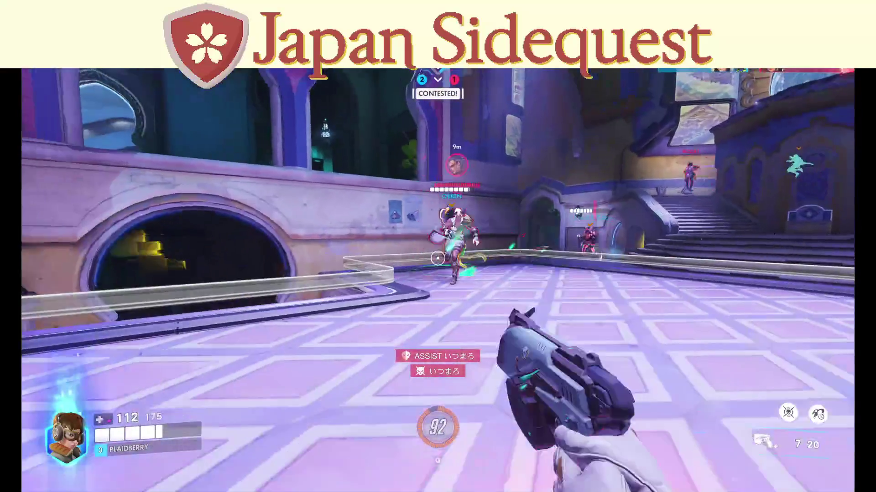
pyautogui.click(437, 259)
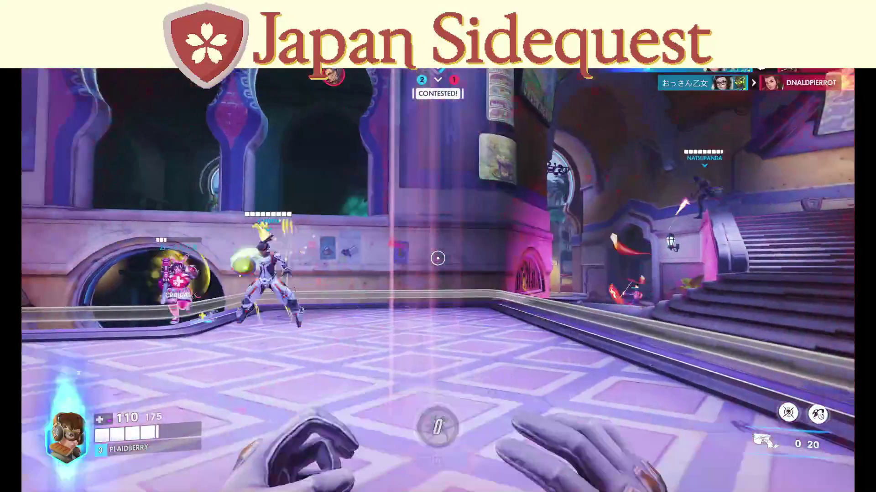
pyautogui.press('q')
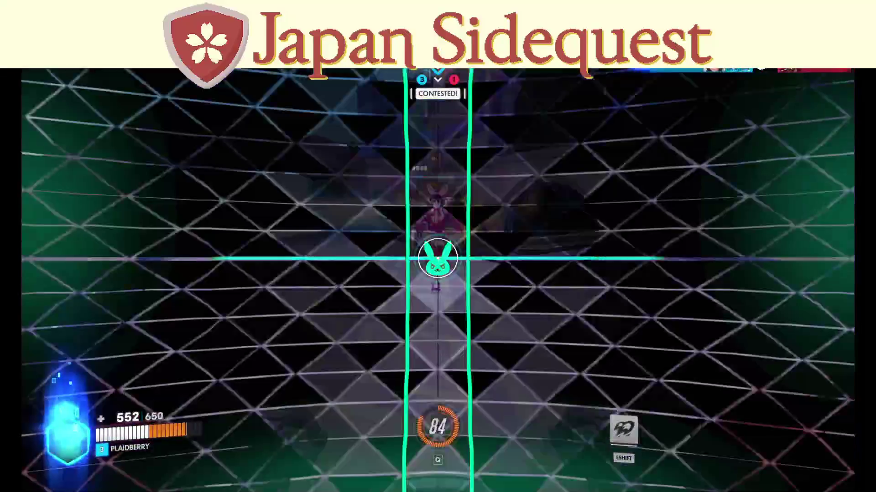
# Fire the cannons and absorb fire near the stairs, thank a teammate, then boost into the courtyard.
pyautogui.click(437, 259)
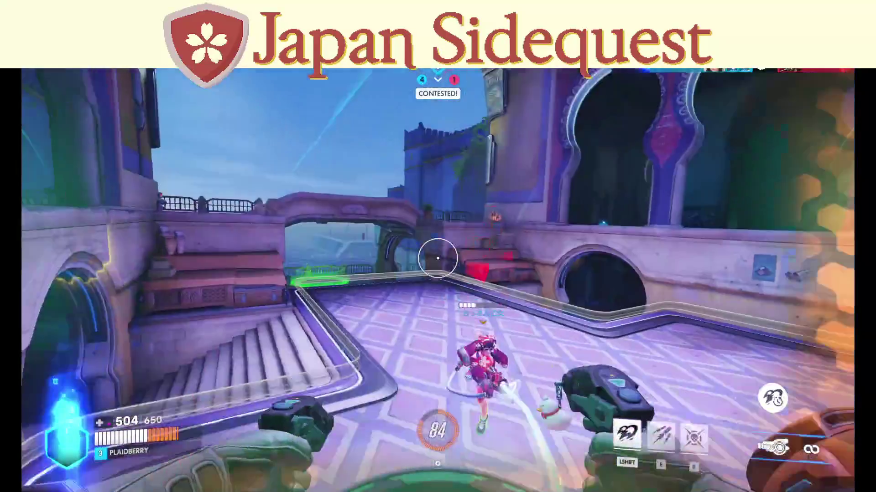
pyautogui.rightClick(437, 259)
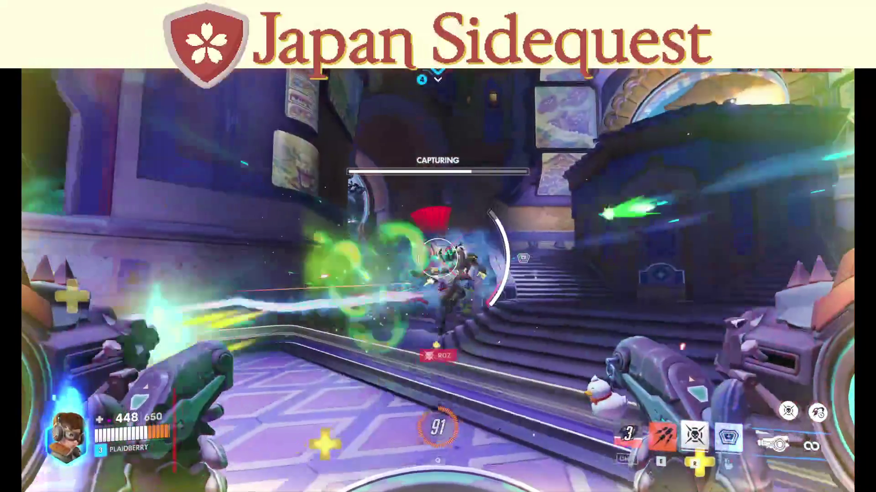
pyautogui.rightClick(437, 259)
pyautogui.press('c')
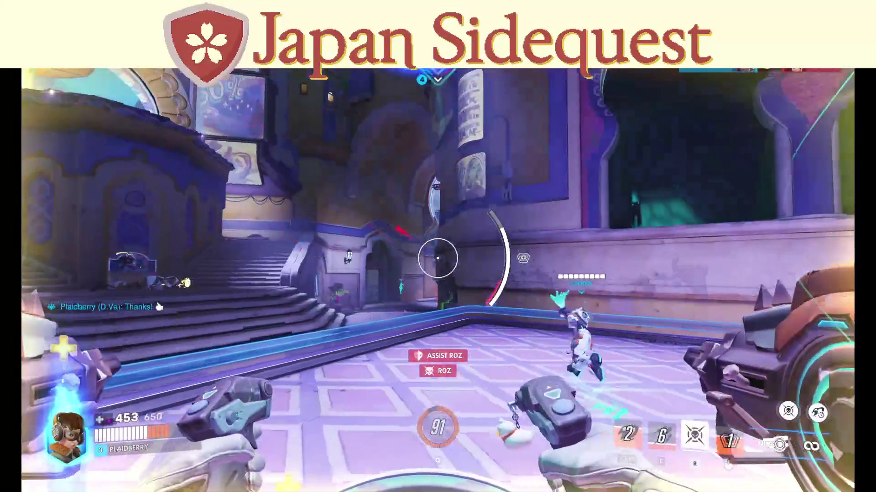
pyautogui.press('c')
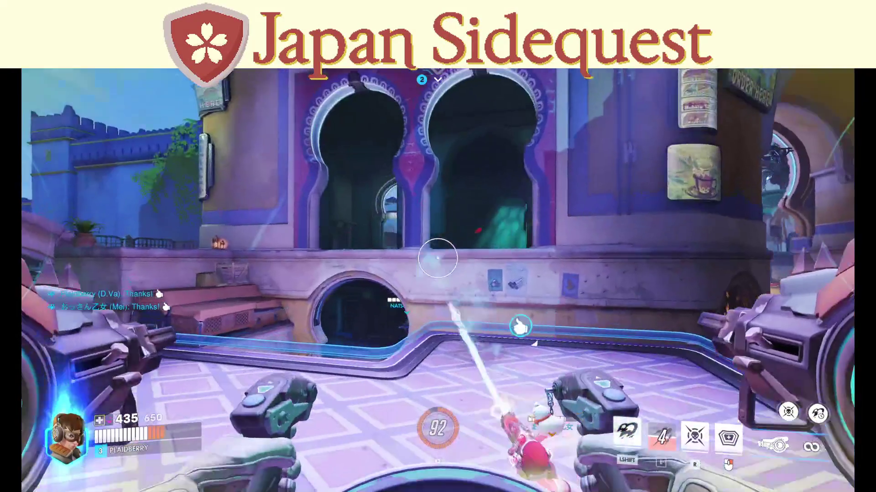
pyautogui.press('shift')
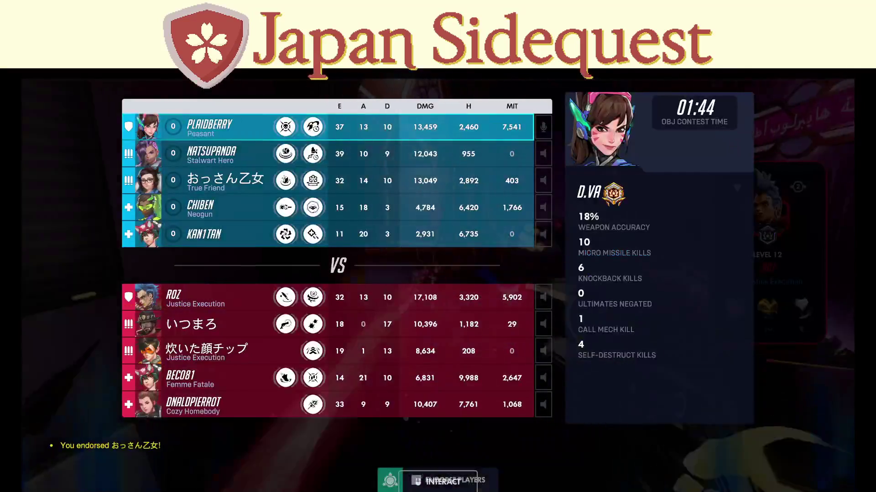
# Leave the Overwatch 2 match via Leave Game, confirm with YES, and continue past the summary.
pyautogui.press('n')
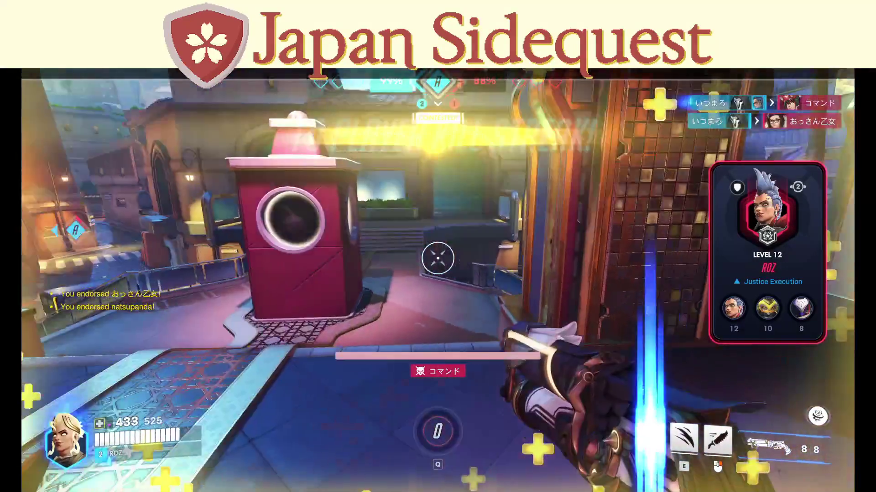
pyautogui.press('Escape')
pyautogui.click(501, 306)
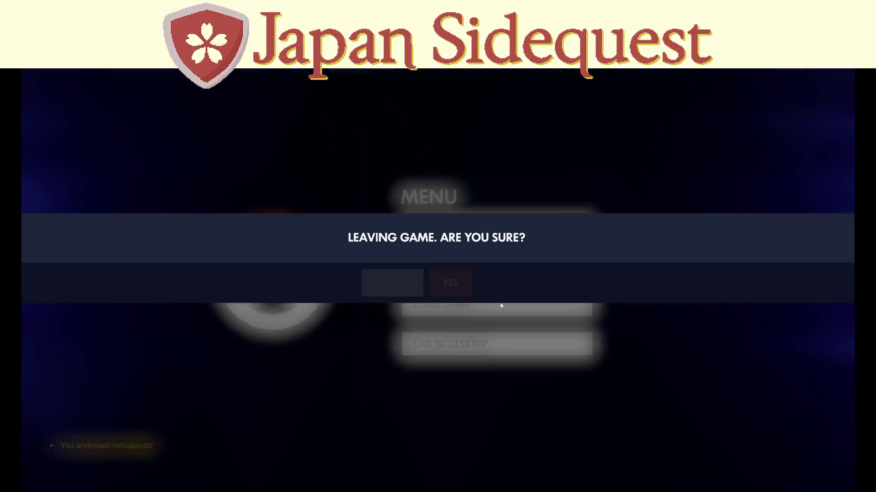
pyautogui.click(474, 283)
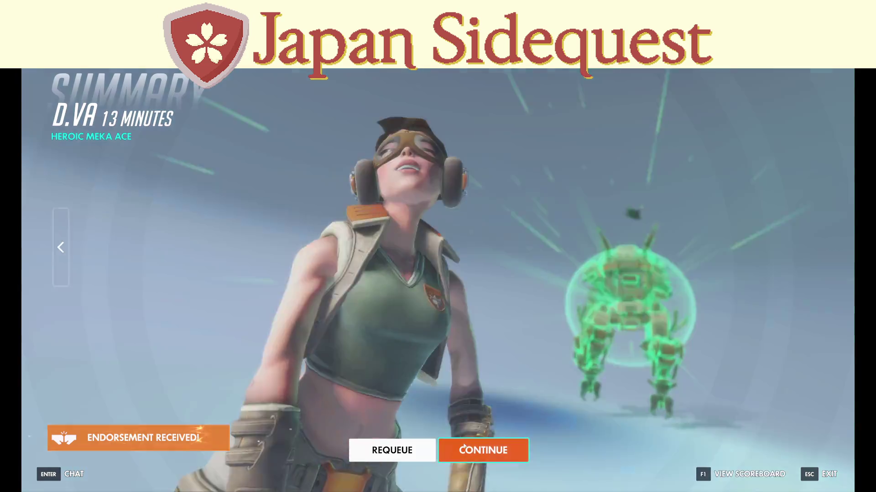
pyautogui.click(474, 450)
pyautogui.click(475, 450)
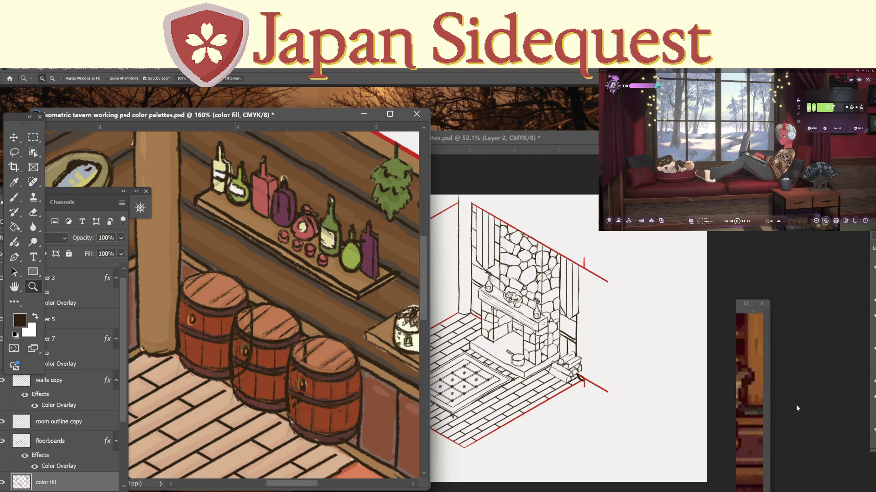
# Bring the side2 sketch forward and sample the warm brown wall colour from the tavern painting.
pyautogui.click(515, 138)
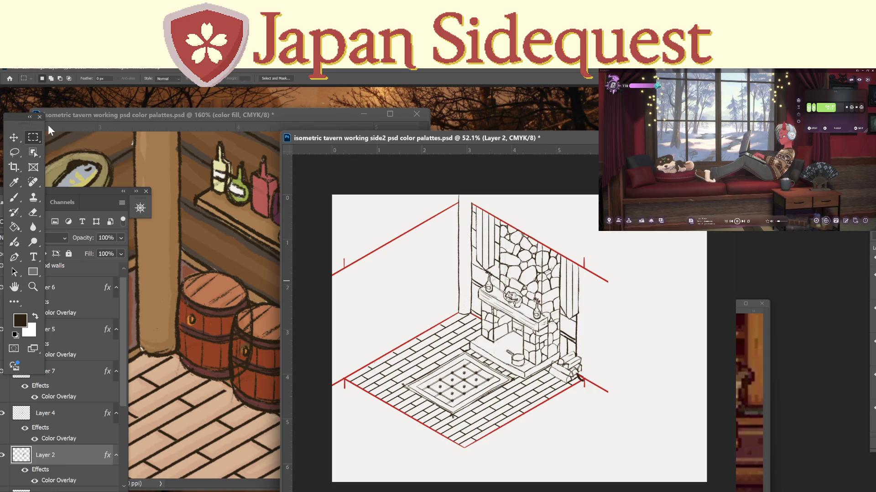
pyautogui.press('i')
pyautogui.click(221, 255)
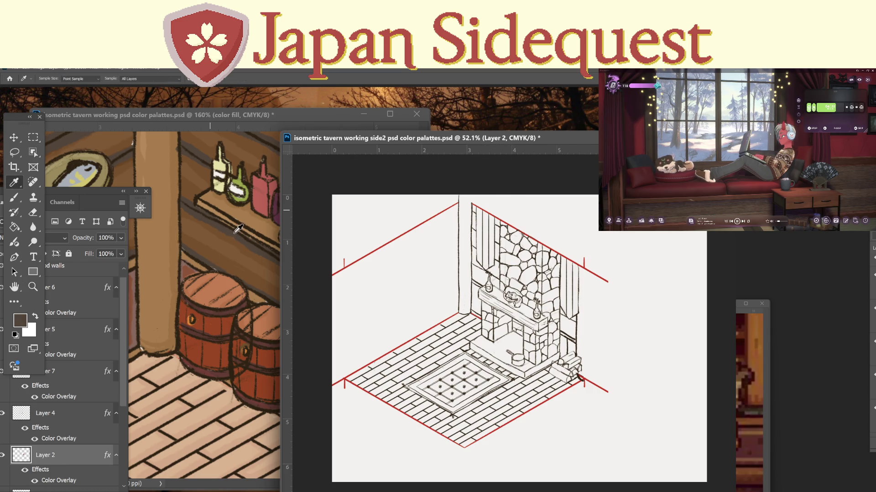
# Zoom in on the fireplace and select the colorfill1 layer for brush painting.
pyautogui.press('b')
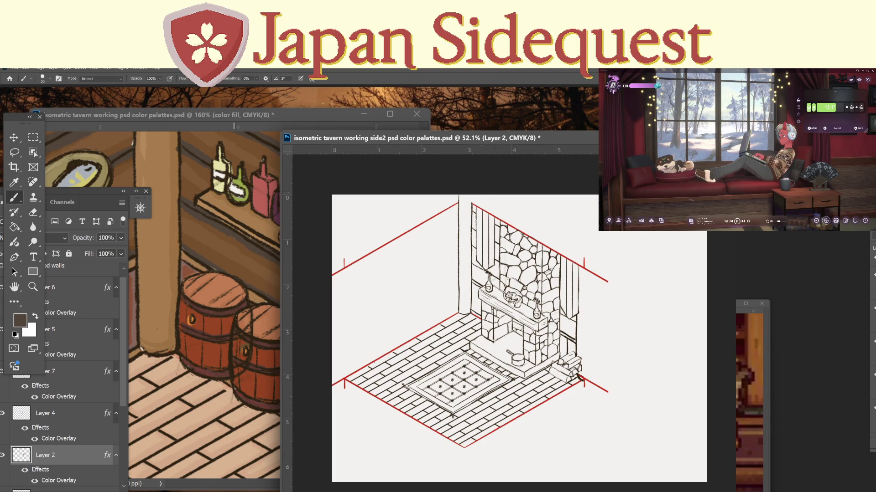
pyautogui.press('z')
pyautogui.moveTo(559, 343); pyautogui.dragTo(568, 343)
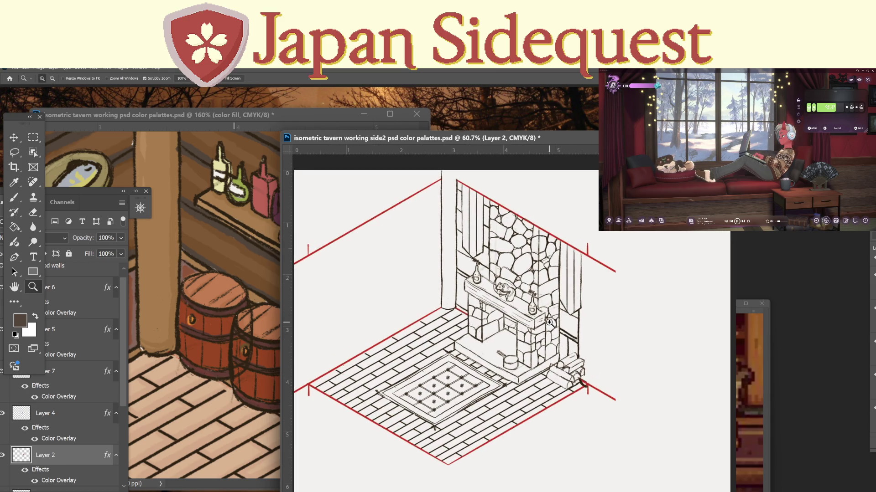
pyautogui.scroll(-3, 124, 437)
pyautogui.click(58, 423)
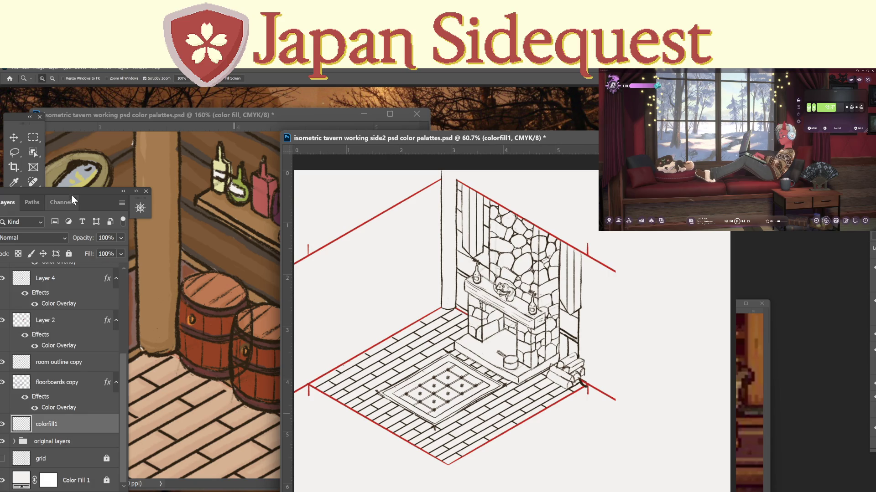
pyautogui.moveTo(74, 196); pyautogui.dragTo(81, 195)
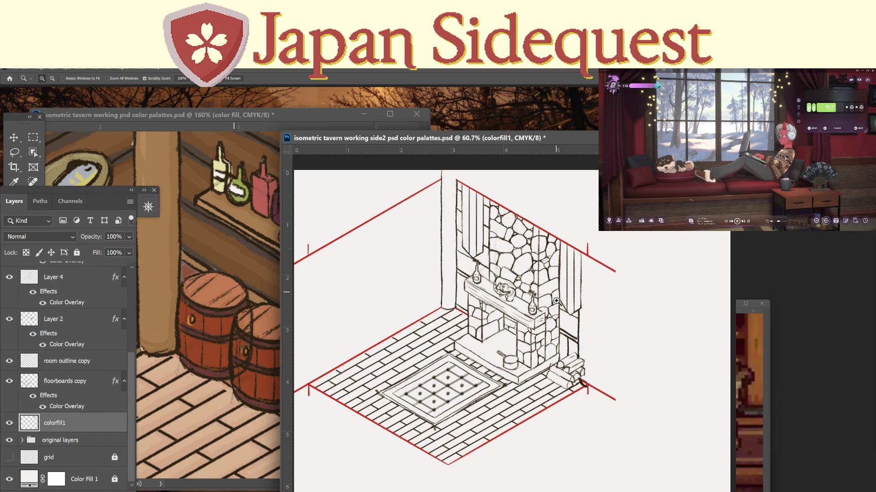
pyautogui.moveTo(567, 326); pyautogui.dragTo(572, 307)
pyautogui.press('b')
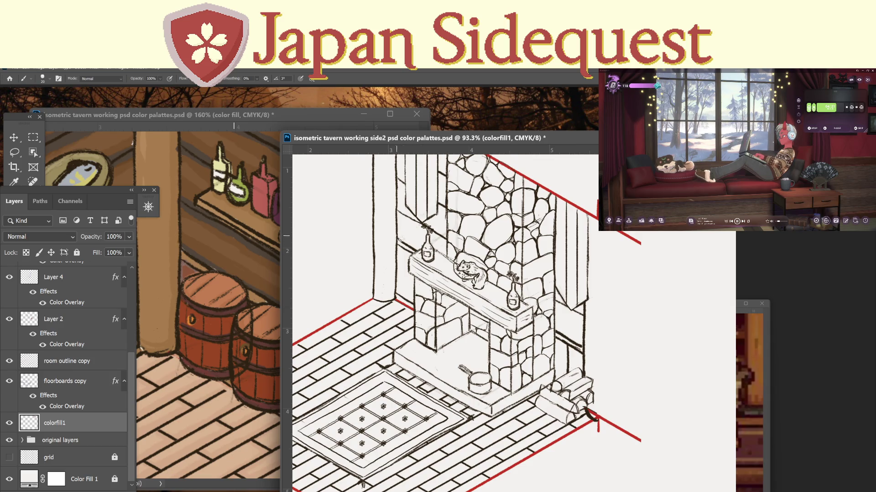
# Brush dark shading along the wall and shelf edges on both sides of the fireplace at size 30.
pyautogui.moveTo(396, 234); pyautogui.dragTo(417, 250)
pyautogui.moveTo(400, 208); pyautogui.dragTo(442, 238)
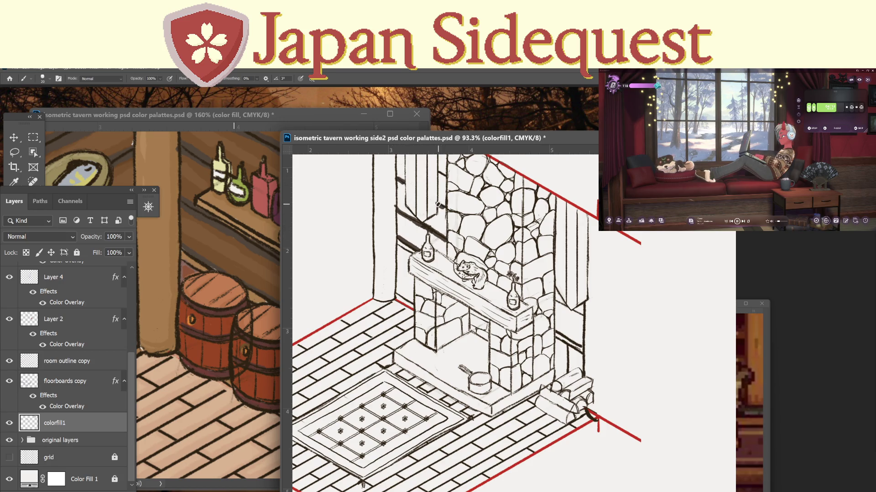
pyautogui.moveTo(448, 194); pyautogui.dragTo(455, 235)
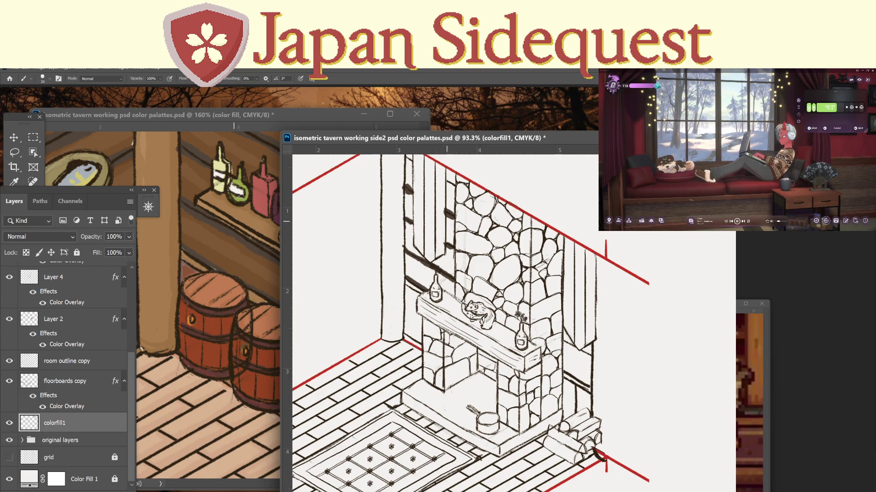
pyautogui.press(']')
pyautogui.moveTo(564, 341); pyautogui.dragTo(594, 356)
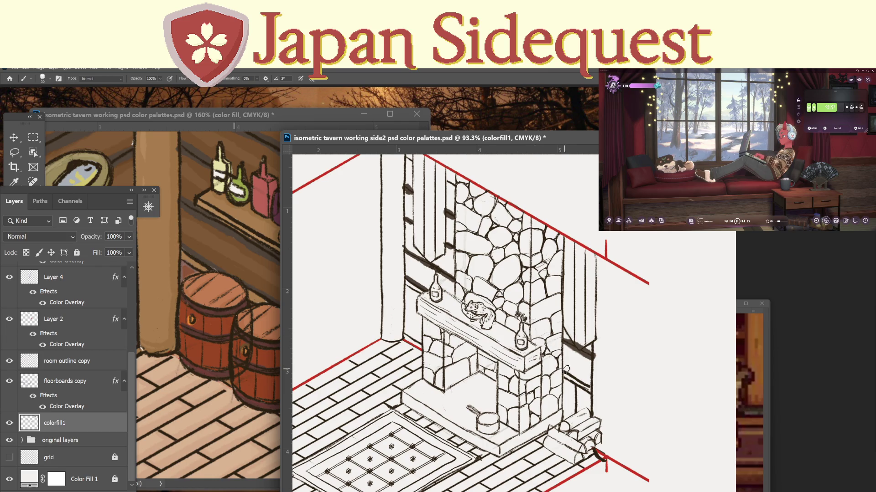
pyautogui.moveTo(565, 368); pyautogui.dragTo(592, 388)
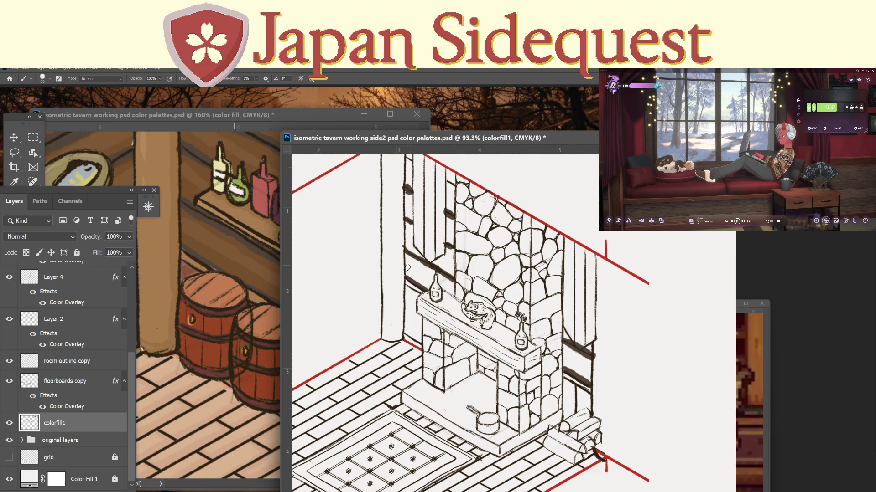
pyautogui.moveTo(405, 275); pyautogui.dragTo(427, 289)
pyautogui.moveTo(405, 246); pyautogui.dragTo(451, 277)
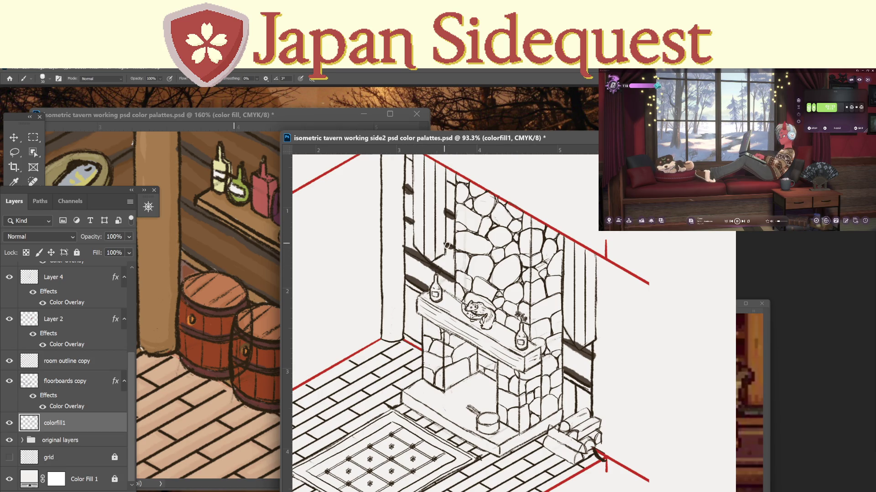
pyautogui.press('i')
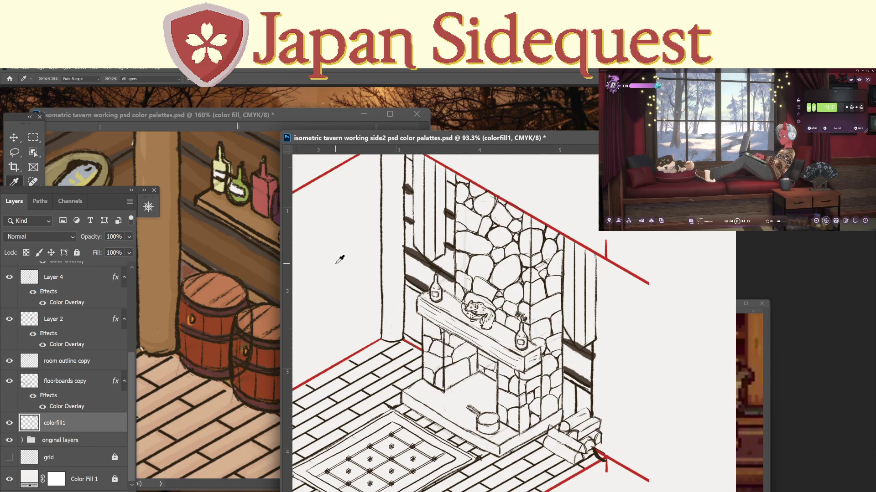
# Brush brown fill under both shelves, up the left wall panel and post, and down the board gap.
pyautogui.press('b')
pyautogui.moveTo(407, 270)
pyautogui.mouseDown()
pyautogui.moveTo(429, 284)
pyautogui.moveTo(405, 255)
pyautogui.moveTo(448, 293)
pyautogui.moveTo(437, 275)
pyautogui.moveTo(453, 292)
pyautogui.moveTo(455, 269)
pyautogui.mouseUp()
pyautogui.moveTo(567, 365)
pyautogui.mouseDown()
pyautogui.moveTo(579, 372)
pyautogui.moveTo(563, 349)
pyautogui.moveTo(590, 363)
pyautogui.mouseUp()
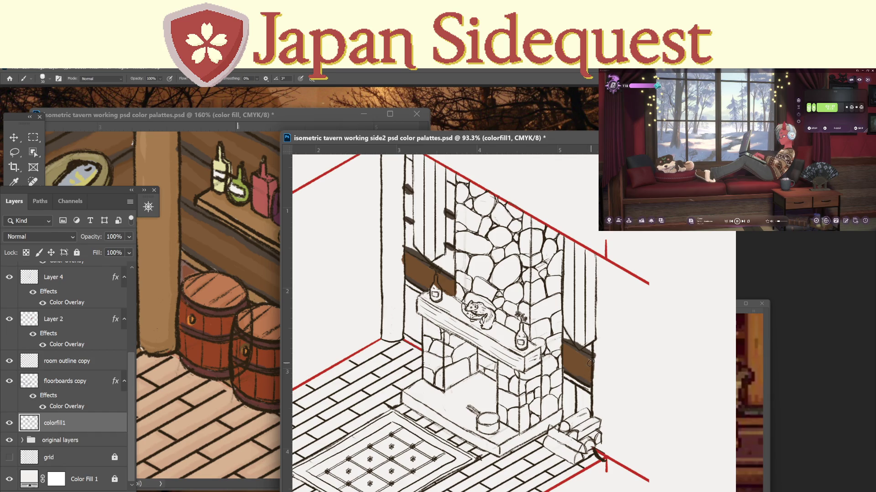
pyautogui.moveTo(408, 242)
pyautogui.mouseDown()
pyautogui.moveTo(409, 227)
pyautogui.moveTo(419, 251)
pyautogui.moveTo(450, 272)
pyautogui.moveTo(448, 252)
pyautogui.moveTo(452, 274)
pyautogui.mouseUp()
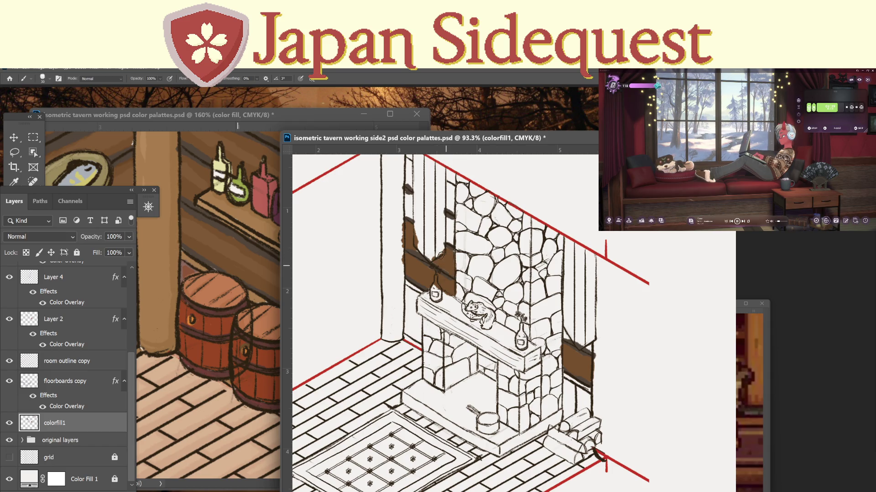
pyautogui.moveTo(406, 212); pyautogui.dragTo(408, 197)
pyautogui.moveTo(447, 237)
pyautogui.mouseDown()
pyautogui.moveTo(453, 240)
pyautogui.moveTo(450, 228)
pyautogui.mouseUp()
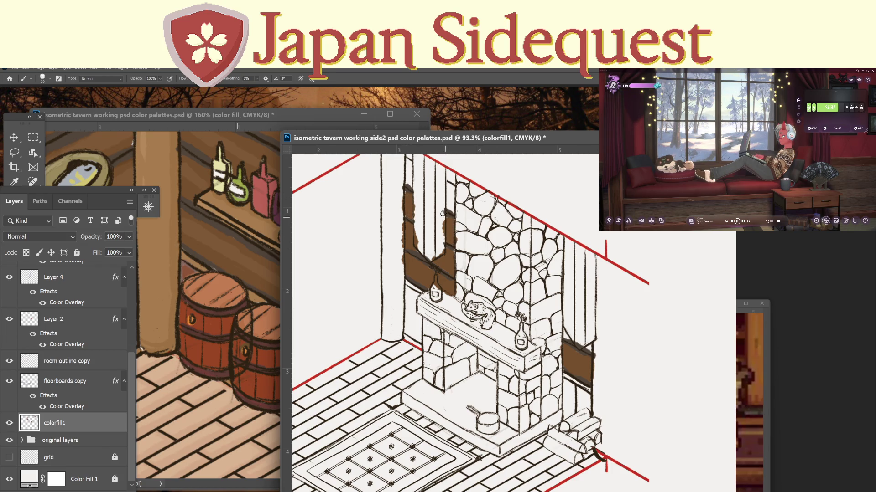
pyautogui.scroll(3, 440, 227)
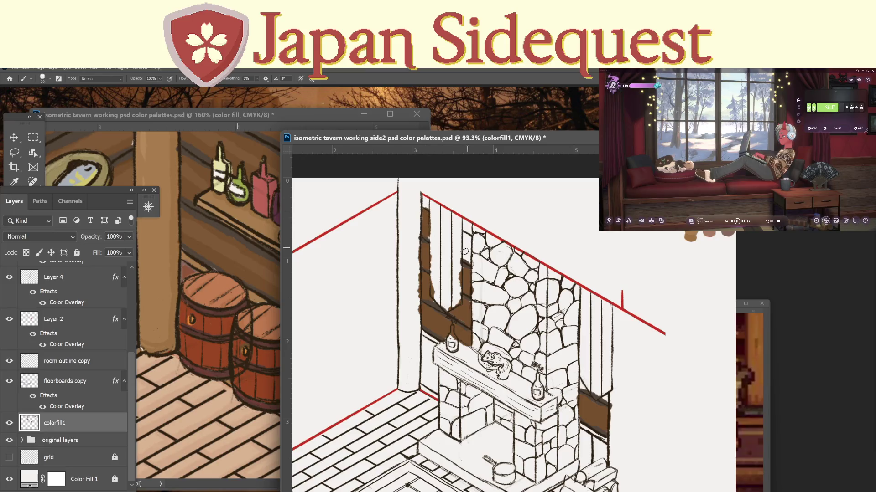
pyautogui.moveTo(462, 234); pyautogui.dragTo(468, 254)
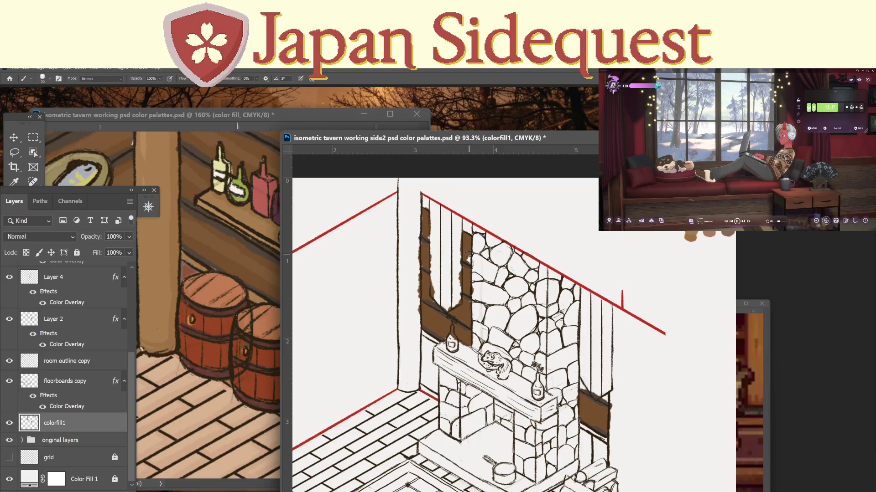
pyautogui.moveTo(593, 366); pyautogui.dragTo(466, 340)
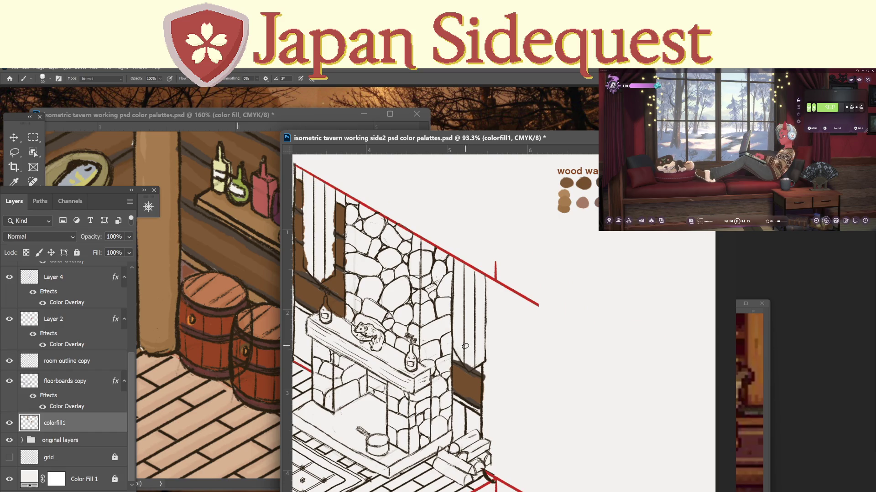
# Zoom in and fill the small triangles above the brown panel and beside the right post.
pyautogui.hotkey('ctrl', '+')
pyautogui.hotkey('ctrl', '+')
pyautogui.hotkey('ctrl', '+')
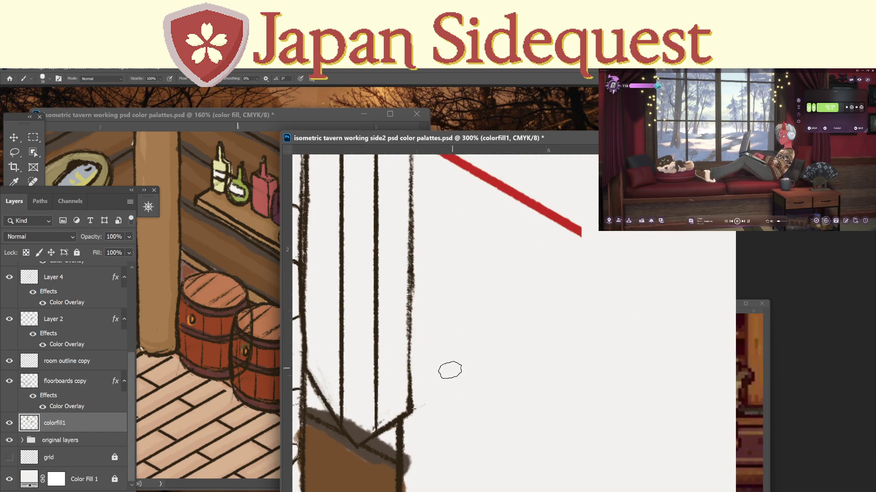
pyautogui.moveTo(450, 371); pyautogui.dragTo(526, 316)
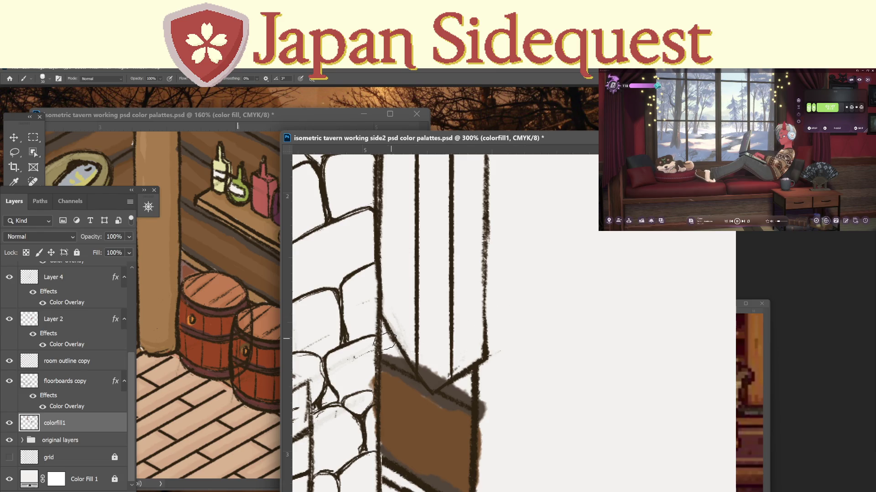
pyautogui.moveTo(387, 351)
pyautogui.mouseDown()
pyautogui.moveTo(382, 332)
pyautogui.moveTo(394, 355)
pyautogui.mouseUp()
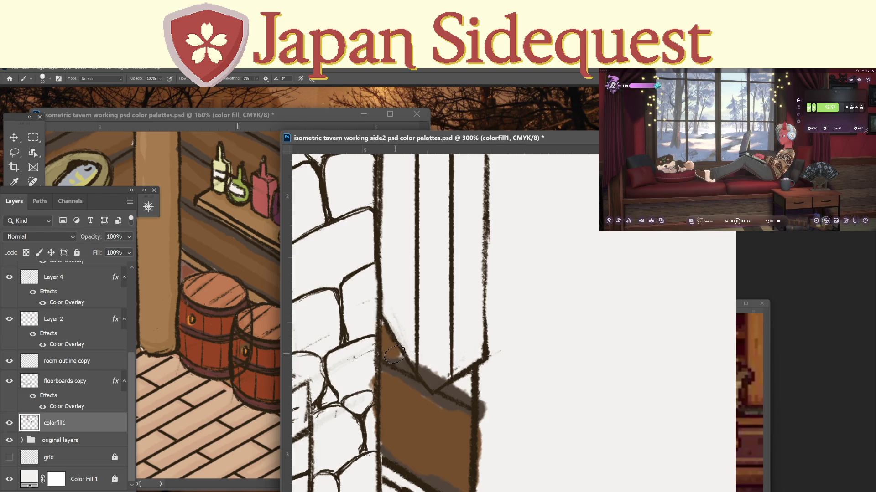
pyautogui.moveTo(477, 378)
pyautogui.mouseDown()
pyautogui.moveTo(466, 384)
pyautogui.moveTo(468, 373)
pyautogui.mouseUp()
pyautogui.press('i')
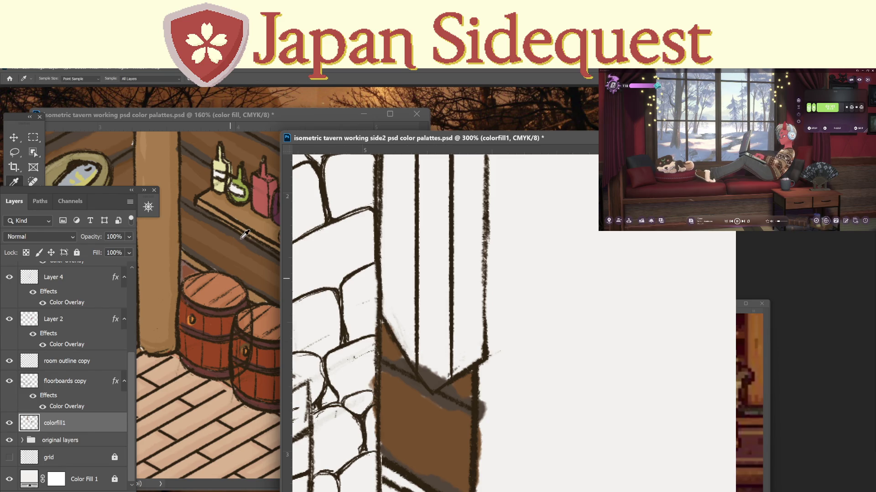
pyautogui.press('b')
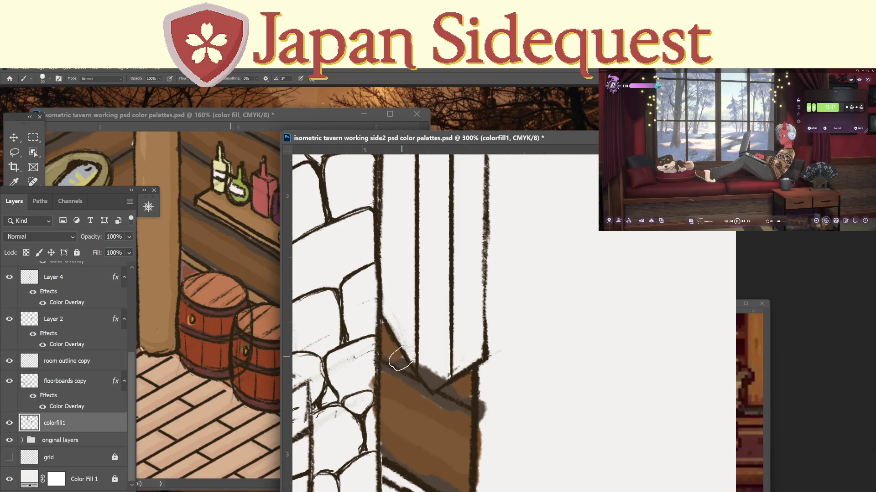
# Paint lighter brown across the beam and along the left beam's edges.
pyautogui.scroll(-3, 401, 359)
pyautogui.hscroll(-3, 408, 335)
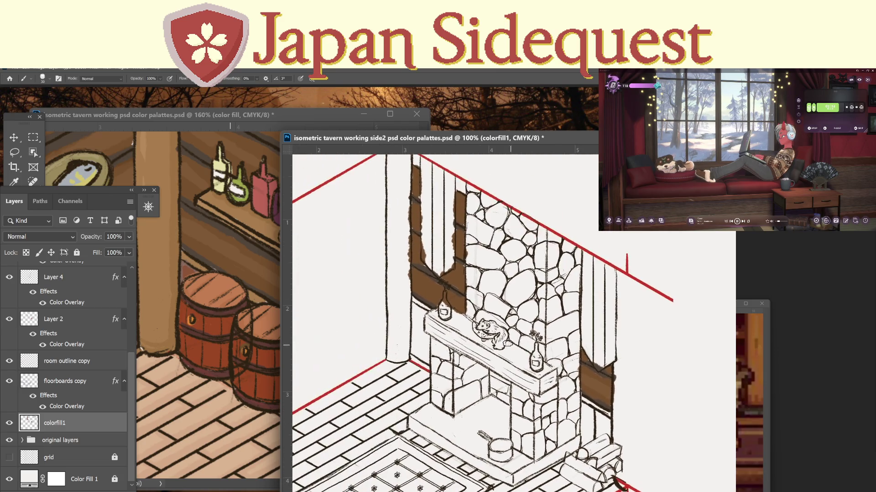
pyautogui.scroll(2, 510, 338)
pyautogui.moveTo(485, 321); pyautogui.dragTo(492, 332)
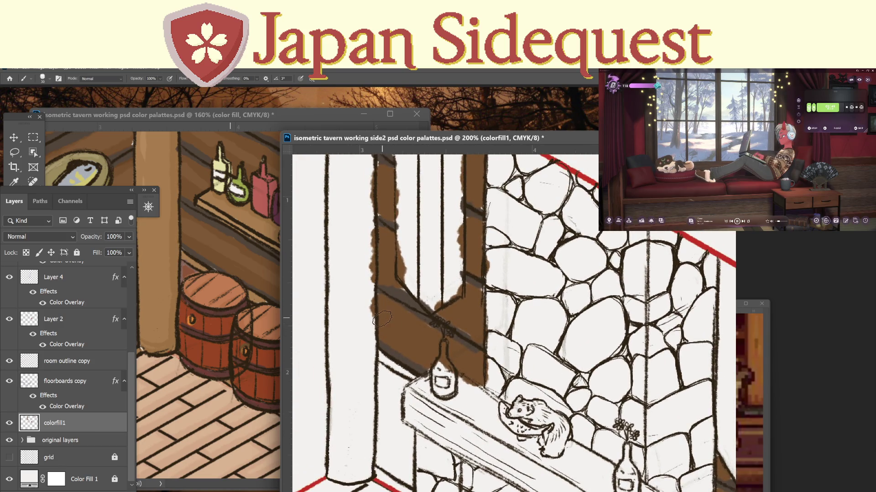
pyautogui.moveTo(382, 320); pyautogui.dragTo(455, 363)
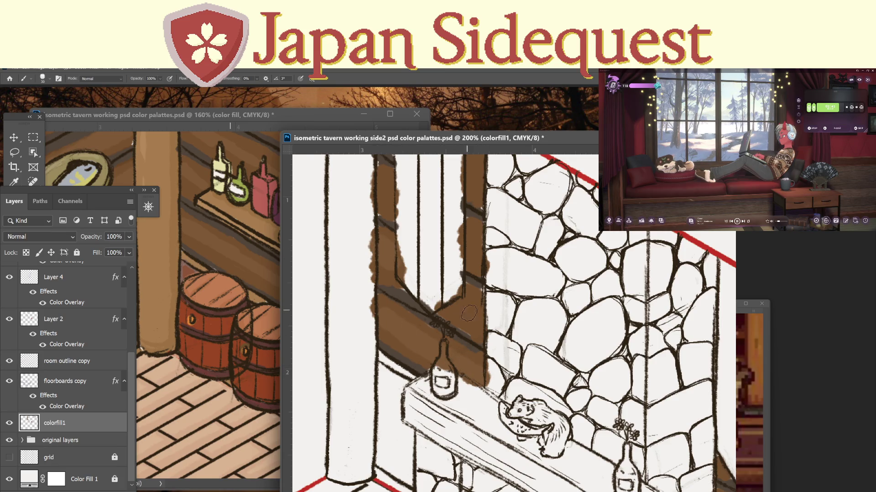
pyautogui.moveTo(399, 201); pyautogui.dragTo(370, 175)
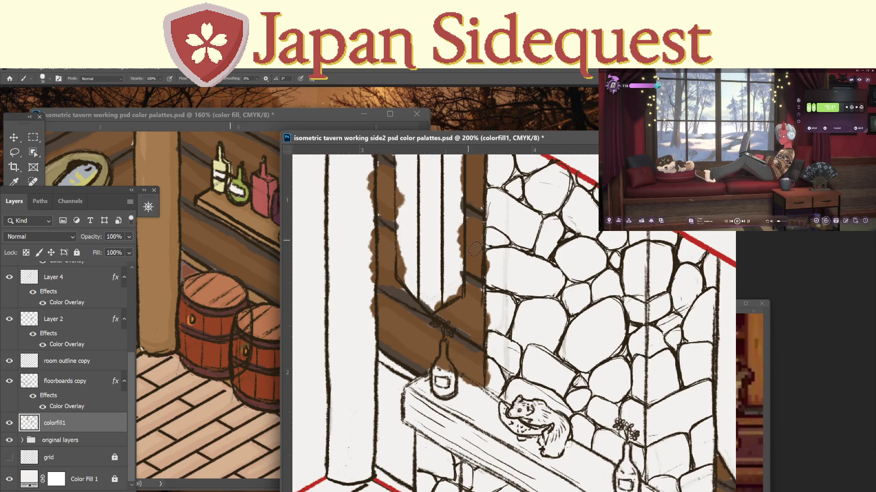
pyautogui.scroll(5, 475, 249)
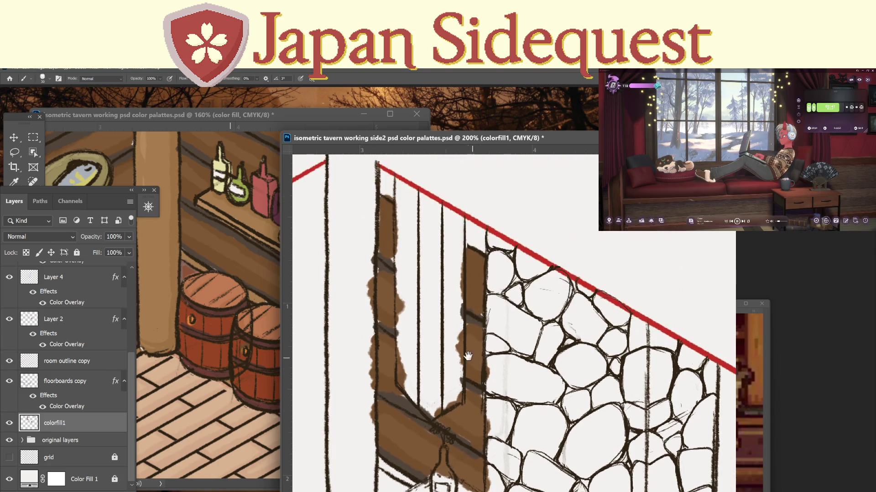
pyautogui.moveTo(377, 218); pyautogui.dragTo(371, 220)
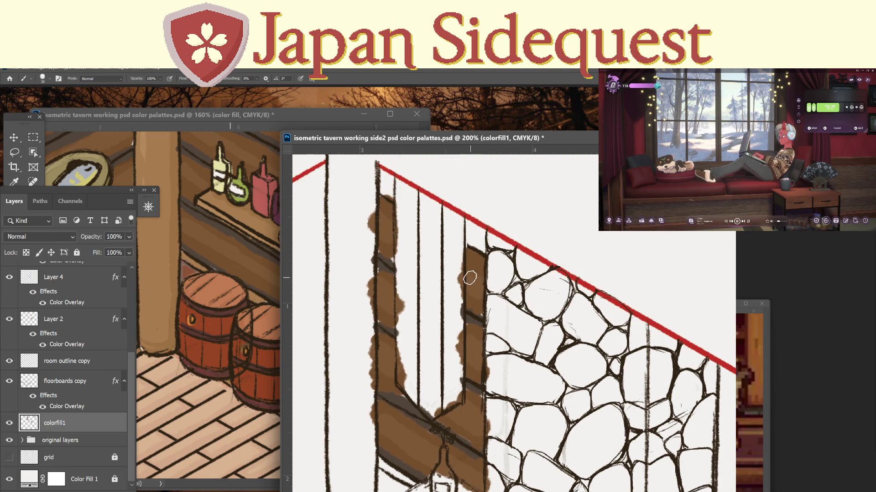
# Sample a brown wood colour from the wall planks in the finished tavern reference.
pyautogui.press('e')
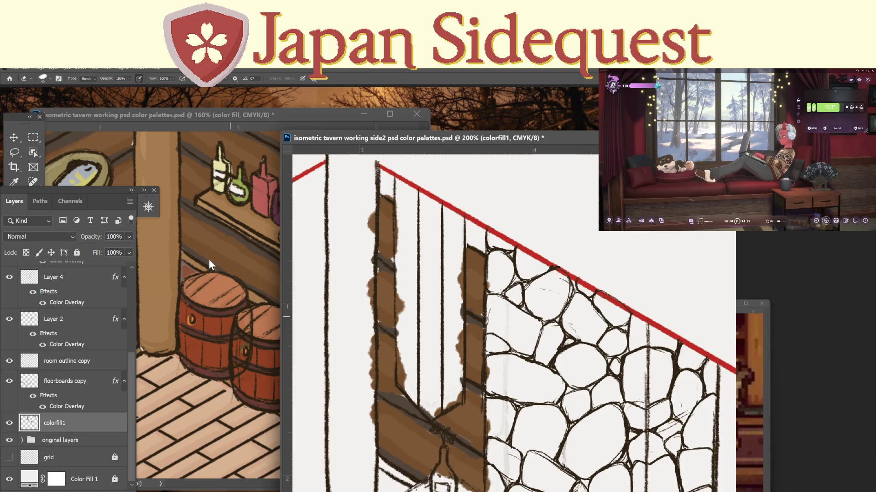
pyautogui.click(247, 119)
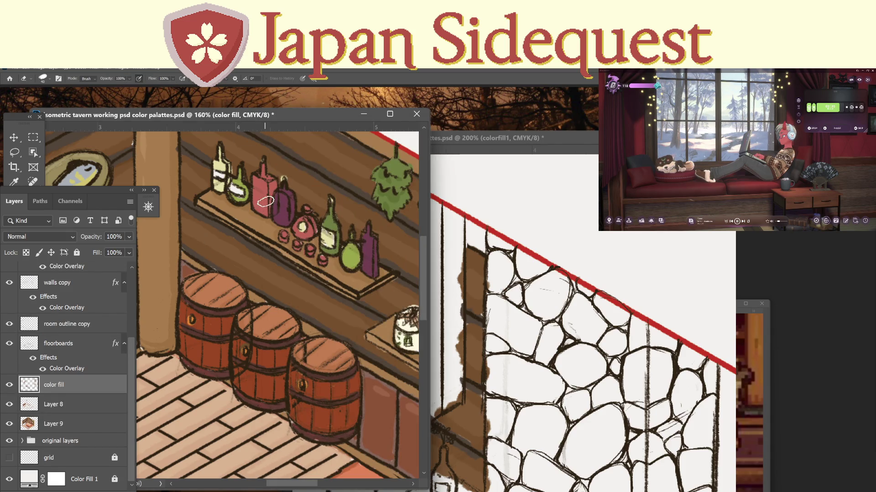
pyautogui.moveTo(267, 201); pyautogui.dragTo(271, 301)
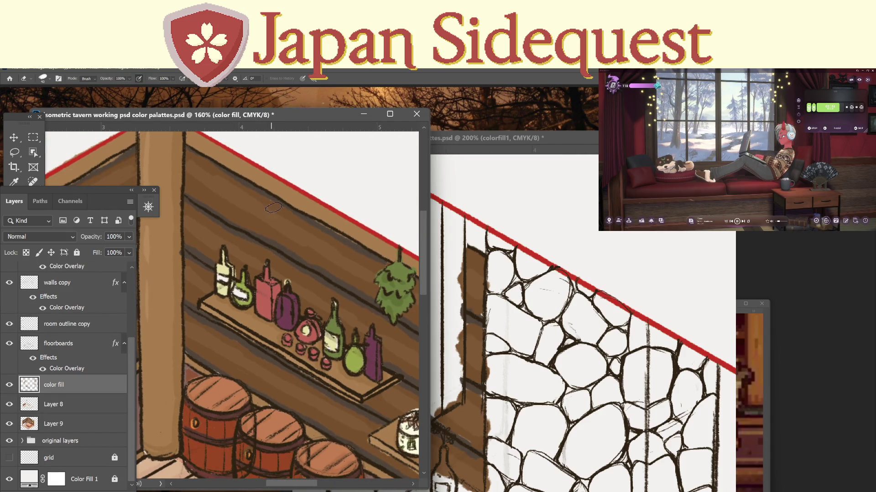
pyautogui.press('i')
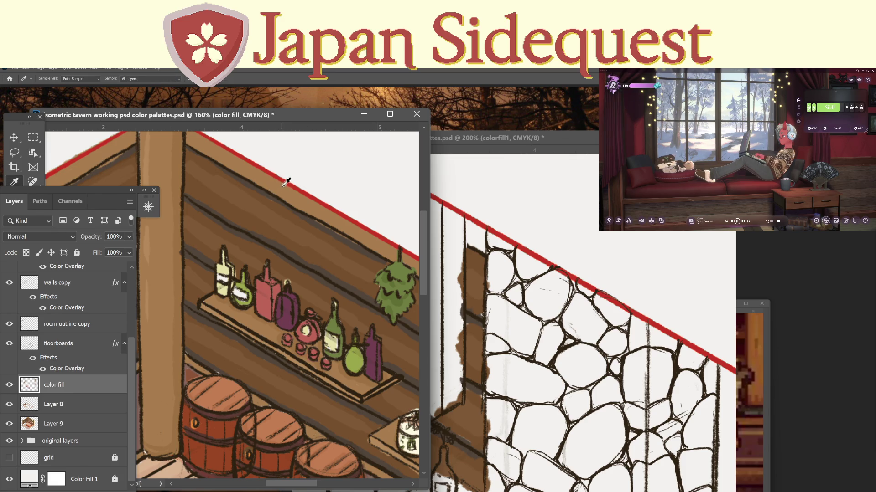
pyautogui.press('b')
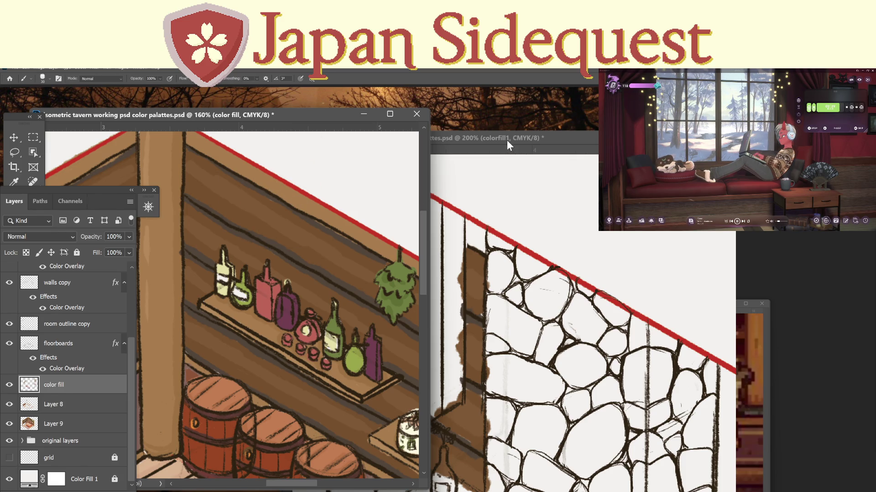
# Paint brown over the left and right board tops in side2 up to the red line.
pyautogui.click(507, 141)
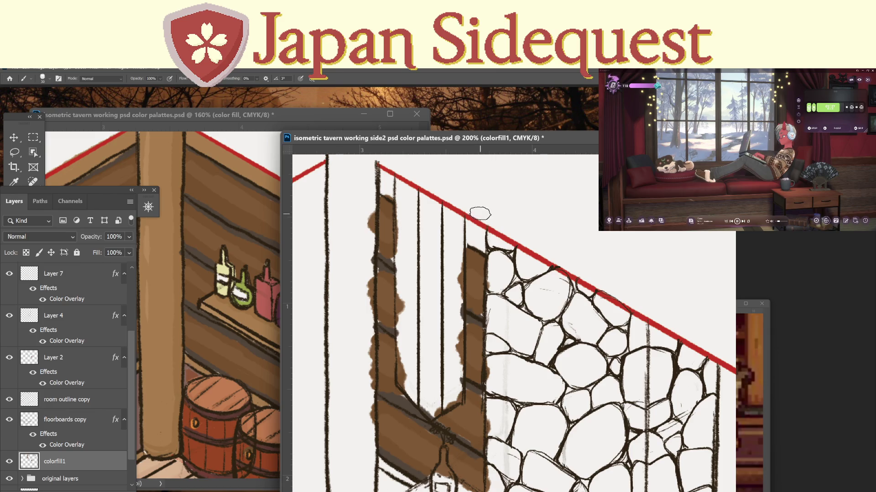
pyautogui.moveTo(381, 176)
pyautogui.mouseDown()
pyautogui.moveTo(389, 188)
pyautogui.moveTo(404, 184)
pyautogui.moveTo(388, 192)
pyautogui.moveTo(394, 178)
pyautogui.mouseUp()
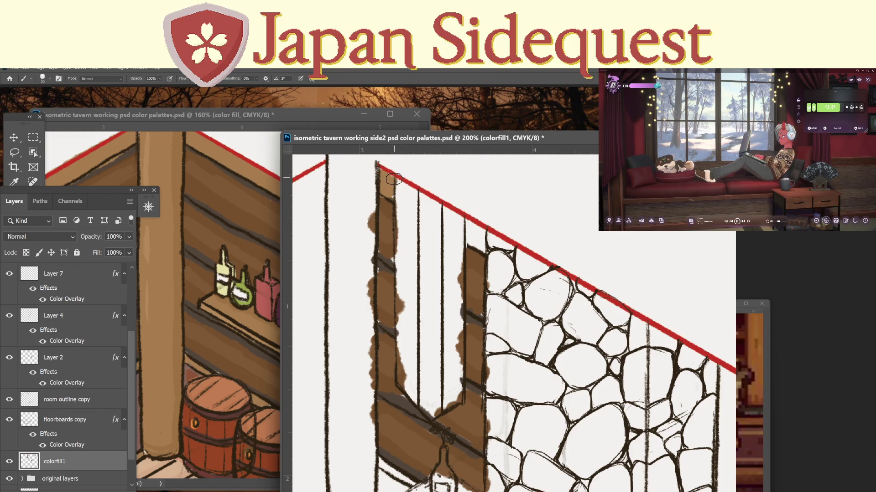
pyautogui.moveTo(472, 237)
pyautogui.mouseDown()
pyautogui.moveTo(469, 230)
pyautogui.moveTo(480, 242)
pyautogui.mouseUp()
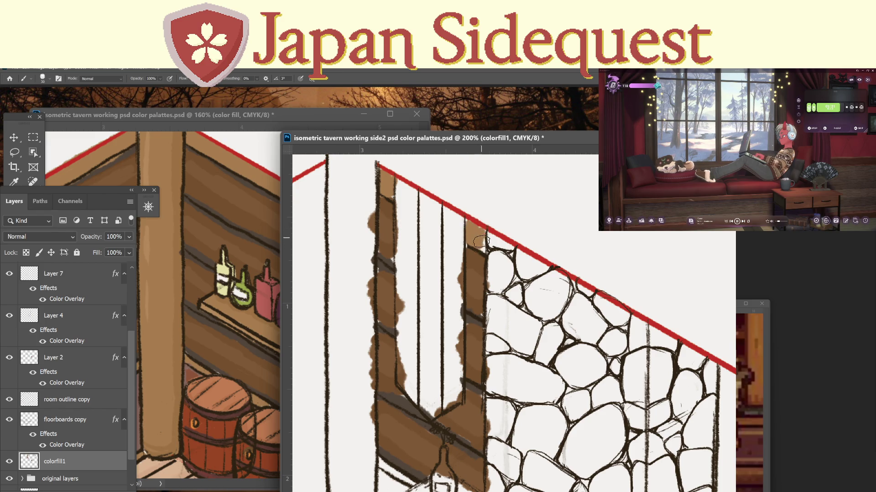
pyautogui.moveTo(624, 369); pyautogui.dragTo(362, 302)
# Dab brown on the mantel wall's left edge and sample a colour from the reference's fish plaque wall.
pyautogui.moveTo(489, 361)
pyautogui.mouseDown()
pyautogui.moveTo(624, 253)
pyautogui.moveTo(616, 348)
pyautogui.mouseUp()
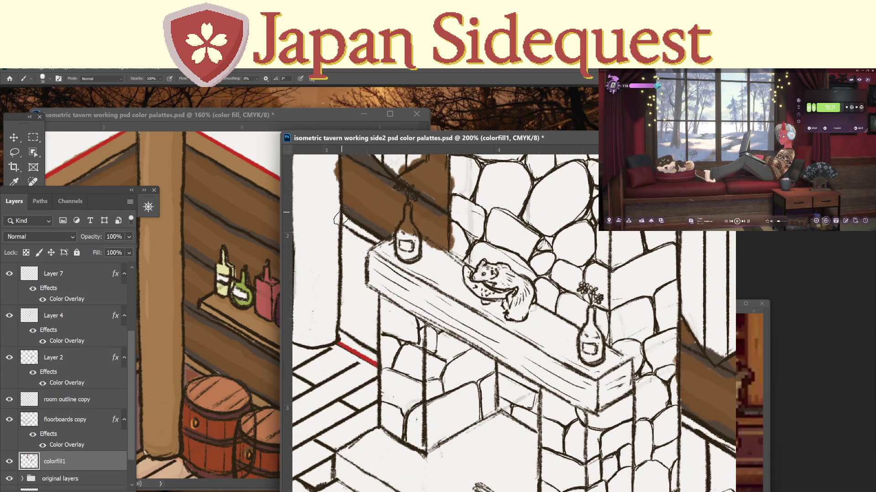
pyautogui.moveTo(338, 226); pyautogui.dragTo(375, 242)
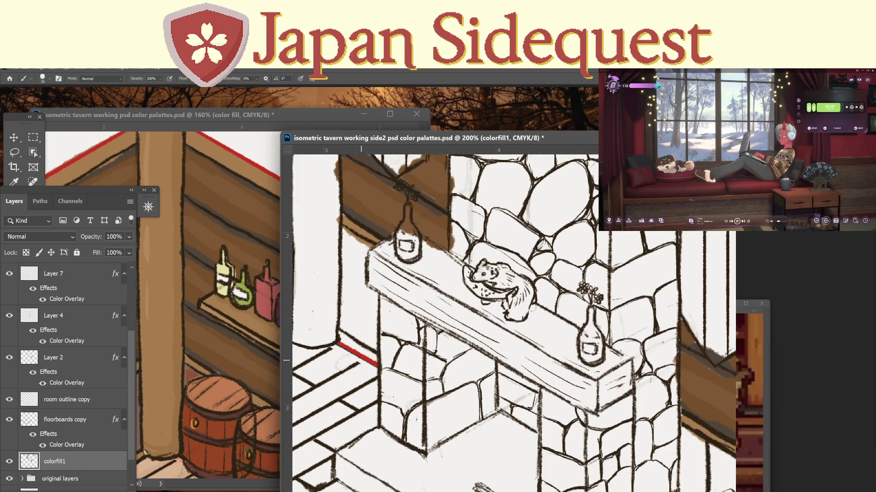
pyautogui.click(255, 363)
pyautogui.moveTo(255, 363); pyautogui.dragTo(394, 265)
pyautogui.press('i')
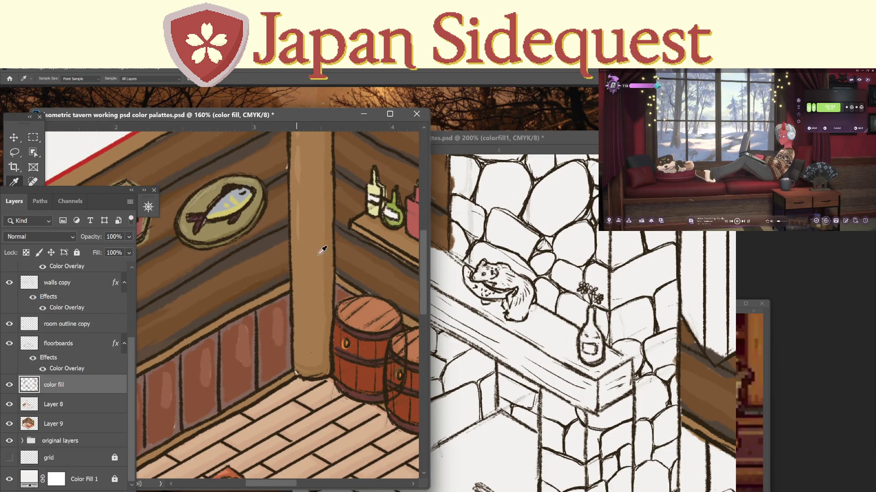
pyautogui.click(466, 143)
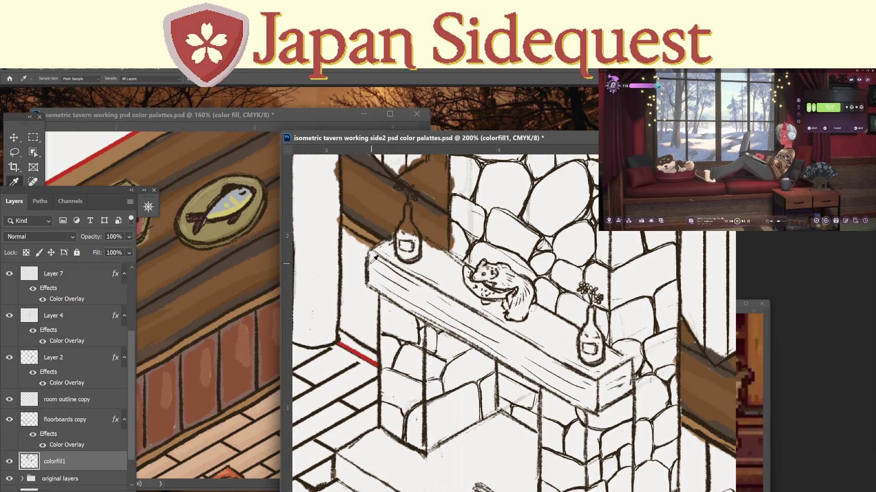
pyautogui.press('b')
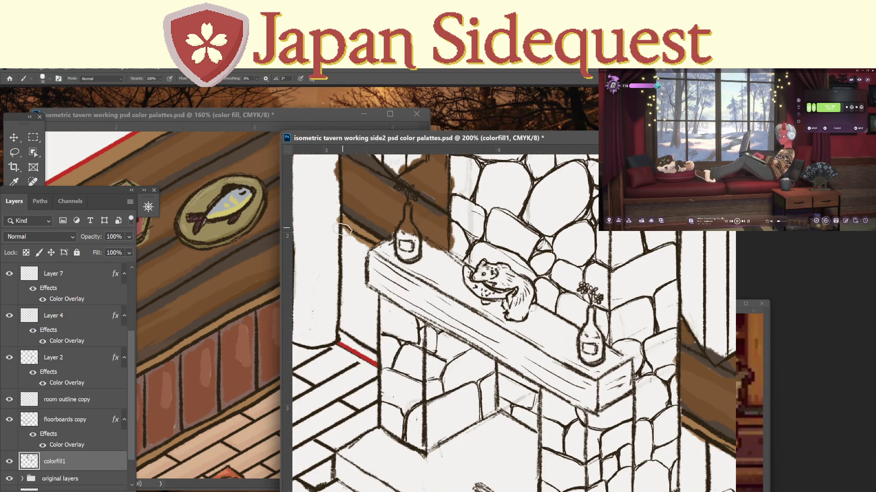
# Paint brown shadow down the left wall edge, the right wall and the post below the panel.
pyautogui.moveTo(344, 232)
pyautogui.mouseDown()
pyautogui.moveTo(346, 326)
pyautogui.moveTo(376, 346)
pyautogui.moveTo(360, 242)
pyautogui.moveTo(372, 249)
pyautogui.moveTo(354, 236)
pyautogui.moveTo(377, 238)
pyautogui.mouseUp()
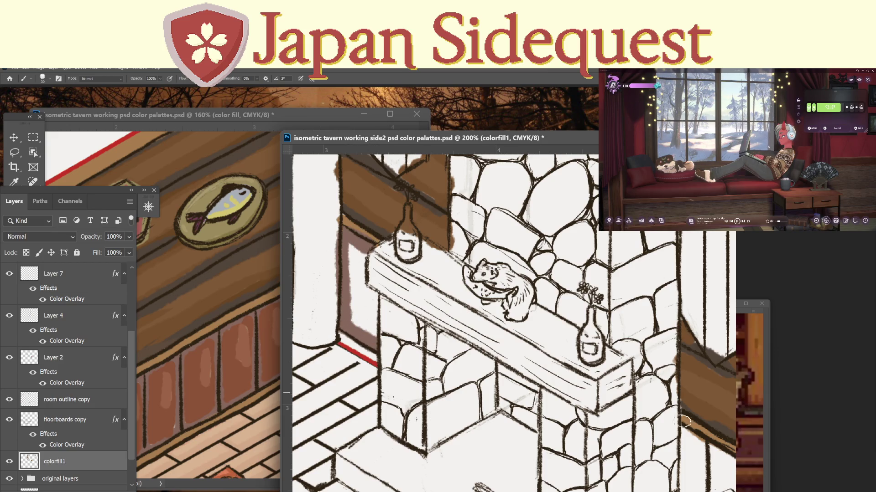
pyautogui.moveTo(680, 436)
pyautogui.mouseDown()
pyautogui.moveTo(641, 401)
pyautogui.moveTo(652, 392)
pyautogui.moveTo(702, 433)
pyautogui.moveTo(671, 415)
pyautogui.moveTo(667, 453)
pyautogui.moveTo(667, 426)
pyautogui.mouseUp()
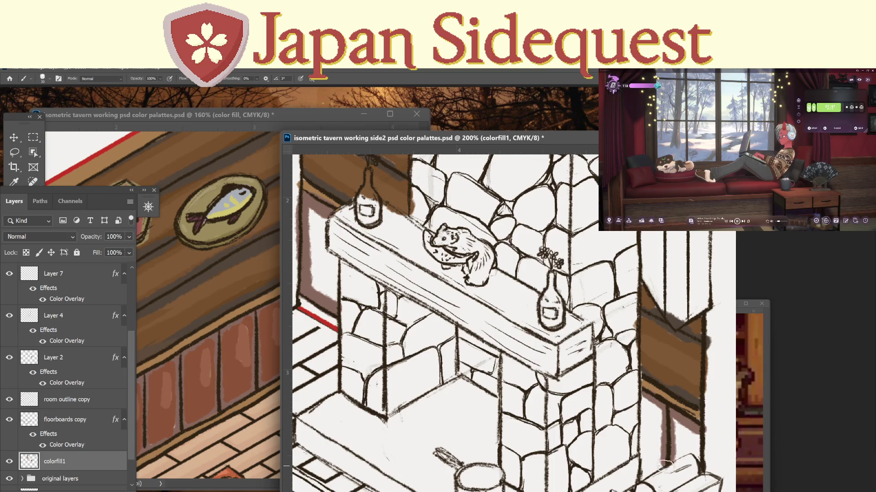
pyautogui.moveTo(665, 466); pyautogui.dragTo(670, 416)
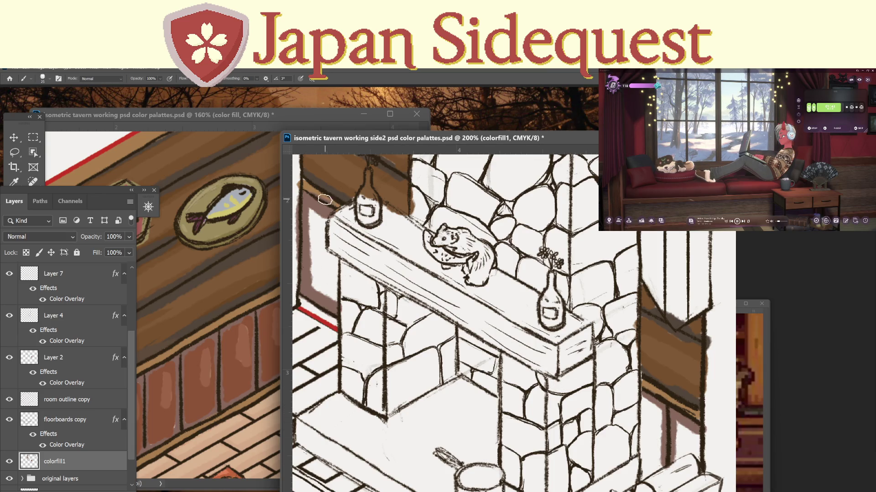
# Sample the wood panel's brown and fill the strip above the red floor line.
pyautogui.press('i')
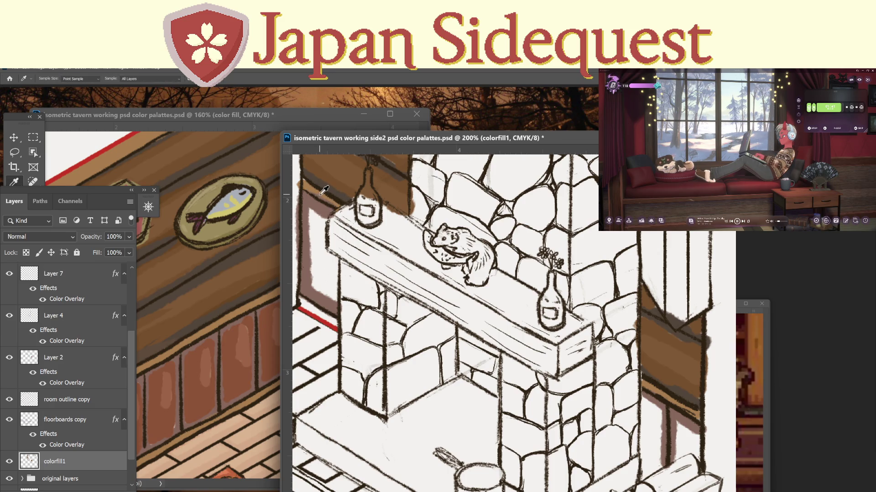
pyautogui.click(324, 190)
pyautogui.press('b')
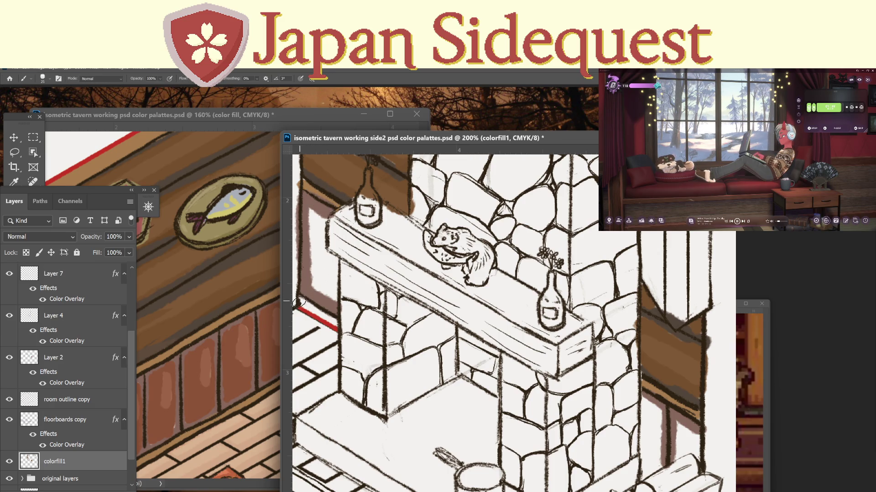
pyautogui.moveTo(299, 302); pyautogui.dragTo(324, 316)
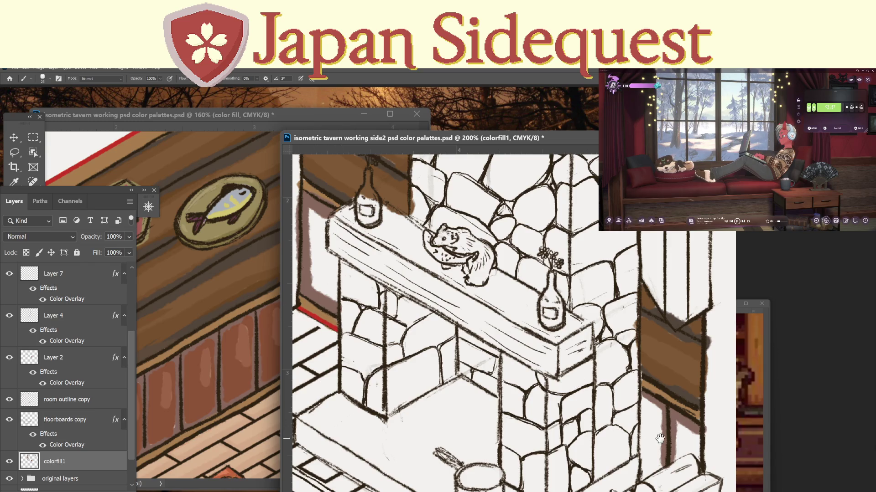
# Paint reddish-brown down the recess beside the pillar.
pyautogui.moveTo(679, 420)
pyautogui.mouseDown()
pyautogui.moveTo(643, 317)
pyautogui.moveTo(676, 433)
pyautogui.mouseUp()
pyautogui.moveTo(372, 428)
pyautogui.mouseDown()
pyautogui.moveTo(486, 417)
pyautogui.moveTo(477, 432)
pyautogui.mouseUp()
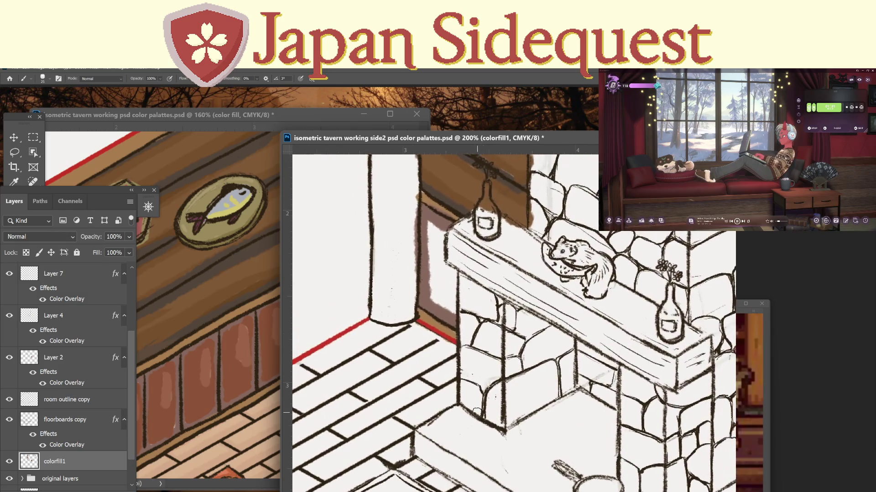
pyautogui.press('i')
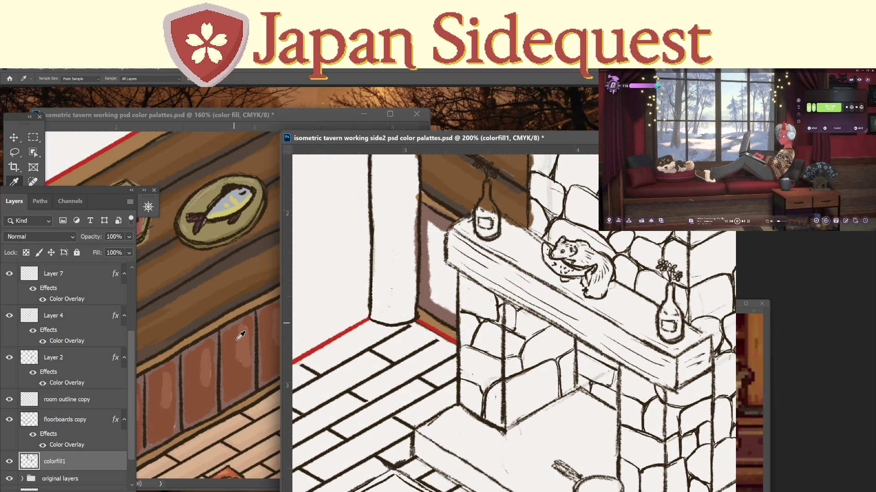
pyautogui.press('b')
pyautogui.moveTo(430, 223)
pyautogui.mouseDown()
pyautogui.moveTo(431, 295)
pyautogui.moveTo(433, 230)
pyautogui.moveTo(437, 298)
pyautogui.moveTo(445, 266)
pyautogui.moveTo(451, 304)
pyautogui.moveTo(455, 286)
pyautogui.mouseUp()
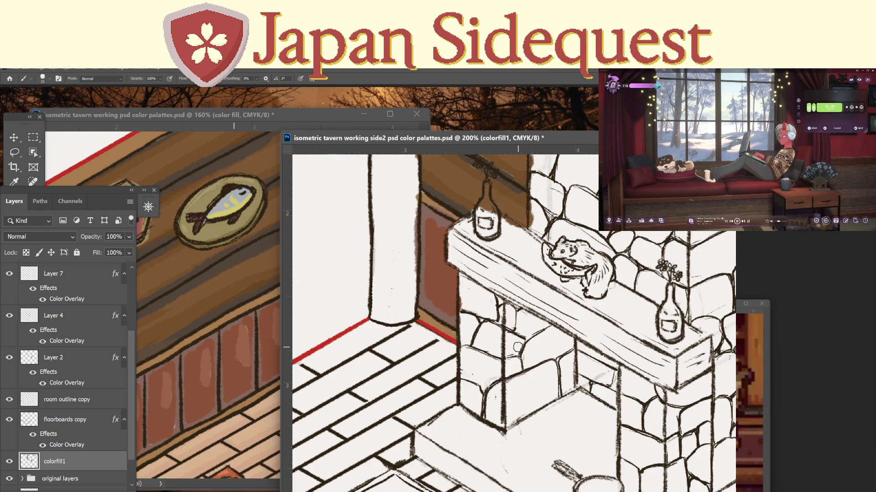
pyautogui.moveTo(589, 373)
pyautogui.mouseDown()
pyautogui.moveTo(582, 363)
pyautogui.moveTo(429, 343)
pyautogui.mouseUp()
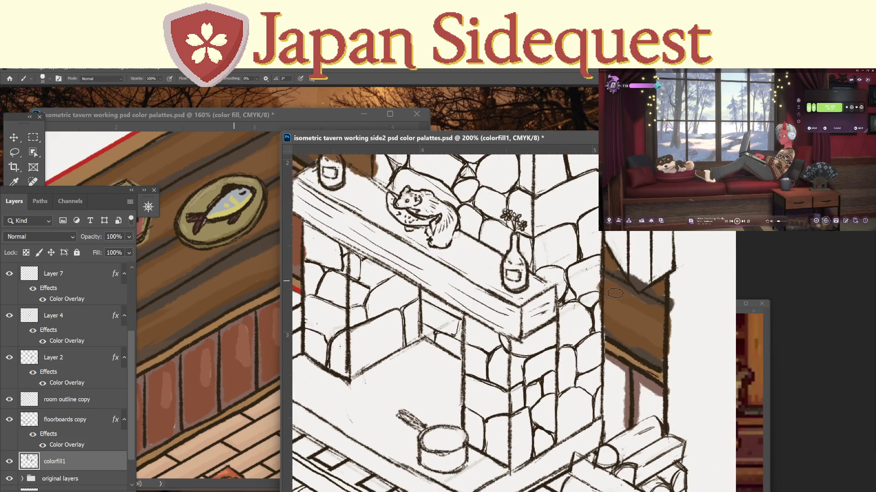
pyautogui.moveTo(603, 368)
pyautogui.mouseDown()
pyautogui.moveTo(607, 435)
pyautogui.moveTo(614, 365)
pyautogui.moveTo(622, 372)
pyautogui.moveTo(614, 431)
pyautogui.moveTo(618, 401)
pyautogui.moveTo(643, 415)
pyautogui.moveTo(645, 401)
pyautogui.moveTo(658, 398)
pyautogui.moveTo(662, 411)
pyautogui.mouseUp()
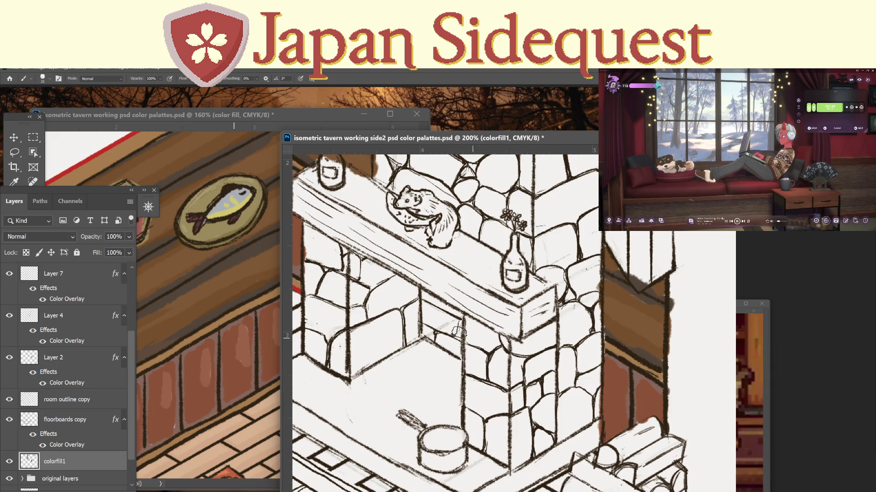
pyautogui.press('i')
pyautogui.press('b')
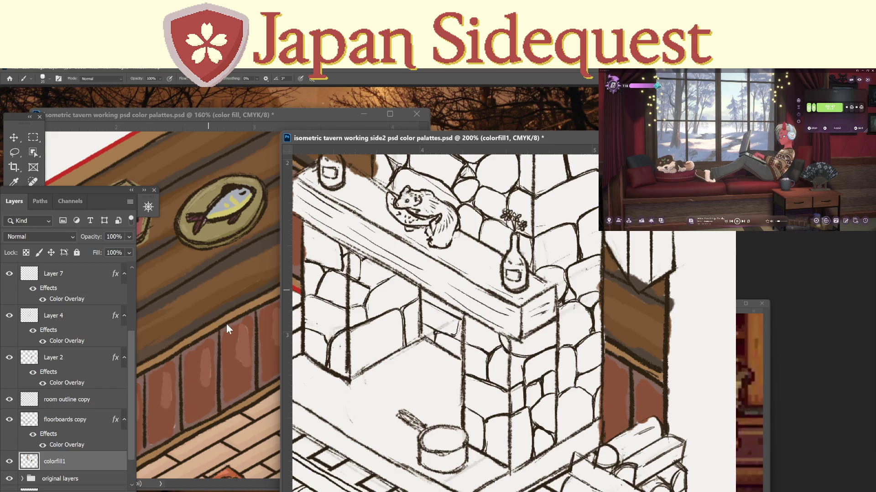
pyautogui.moveTo(620, 386); pyautogui.dragTo(620, 404)
pyautogui.moveTo(376, 300)
pyautogui.mouseDown()
pyautogui.moveTo(445, 310)
pyautogui.moveTo(503, 351)
pyautogui.mouseUp()
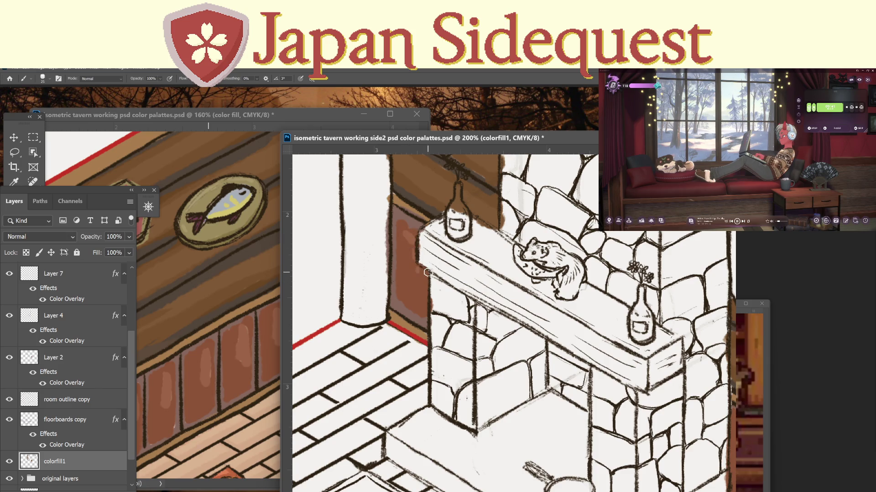
pyautogui.press('z')
pyautogui.moveTo(591, 304); pyautogui.dragTo(538, 328)
pyautogui.moveTo(626, 390)
pyautogui.mouseDown()
pyautogui.moveTo(499, 391)
pyautogui.moveTo(518, 416)
pyautogui.mouseUp()
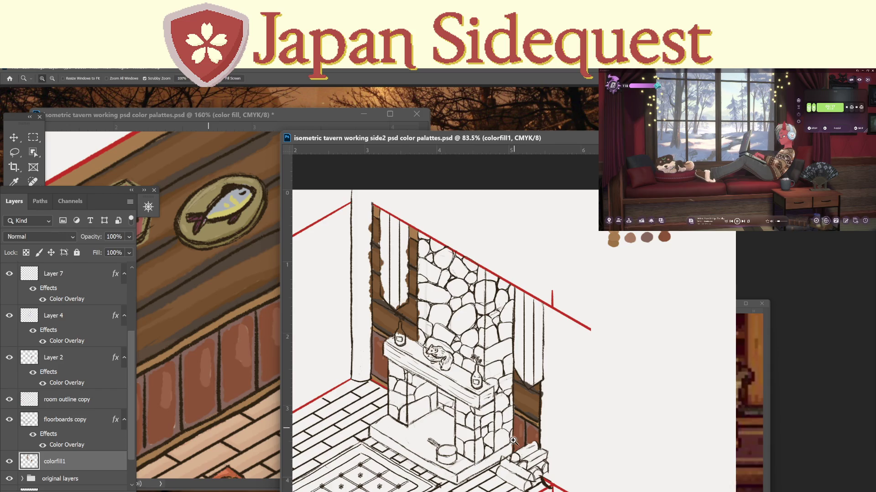
# Copy the 'floor' label from the palette document and paste it beside the swatches in side2.
pyautogui.click(277, 119)
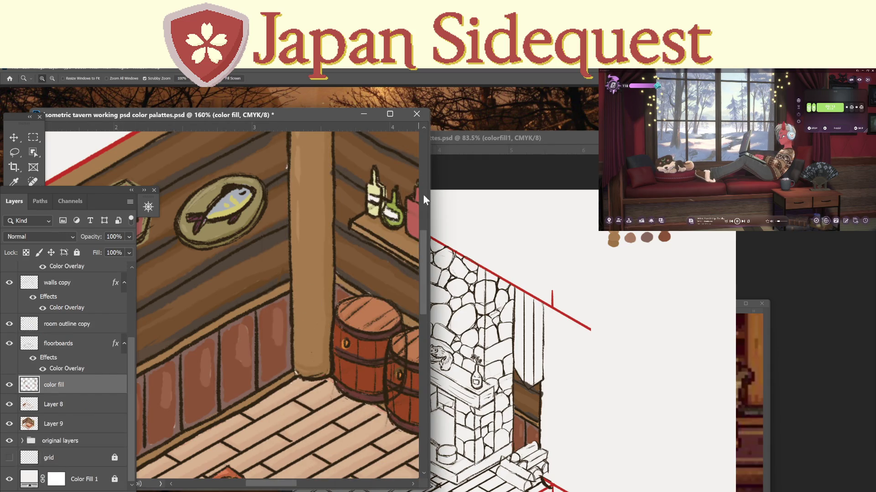
pyautogui.moveTo(390, 240); pyautogui.dragTo(256, 289)
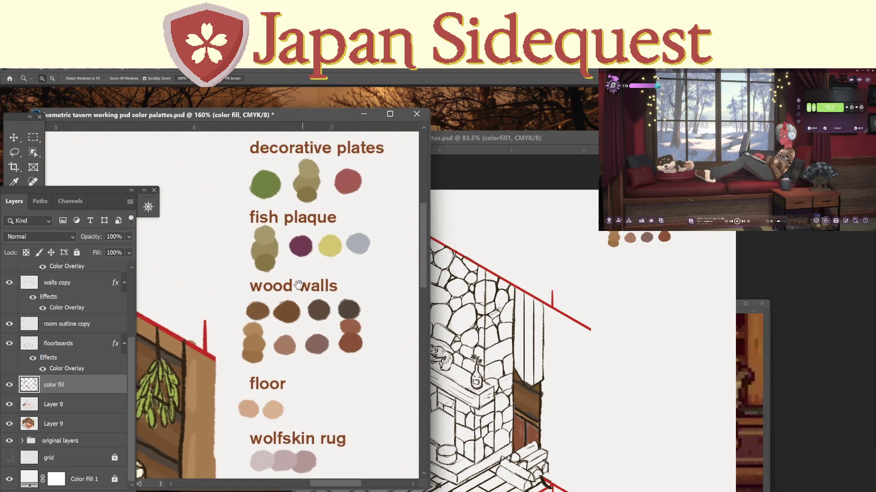
pyautogui.press('t')
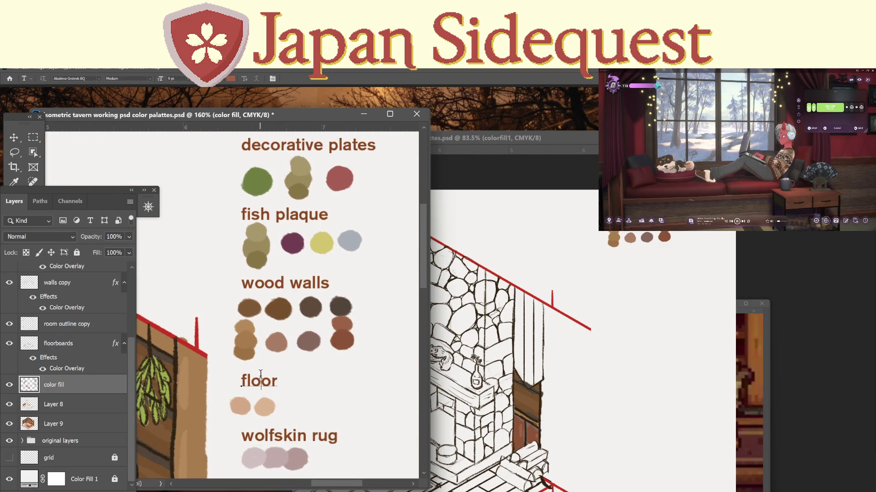
pyautogui.doubleClick(260, 379)
pyautogui.hotkey('ctrl', 'c')
pyautogui.click(532, 138)
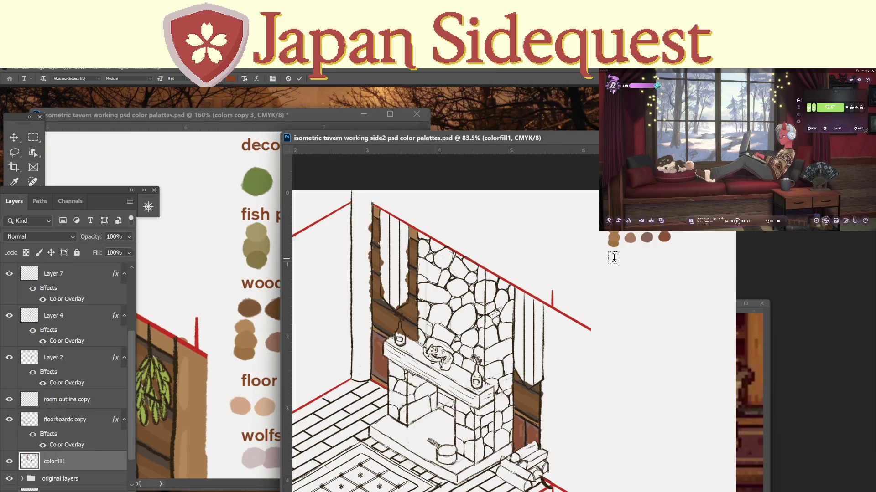
pyautogui.click(610, 260)
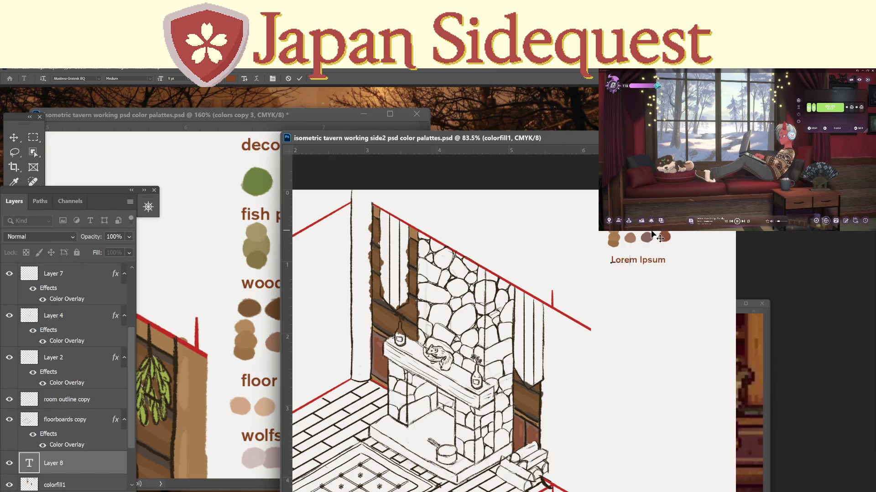
pyautogui.hotkey('ctrl', 'v')
pyautogui.click(33, 138)
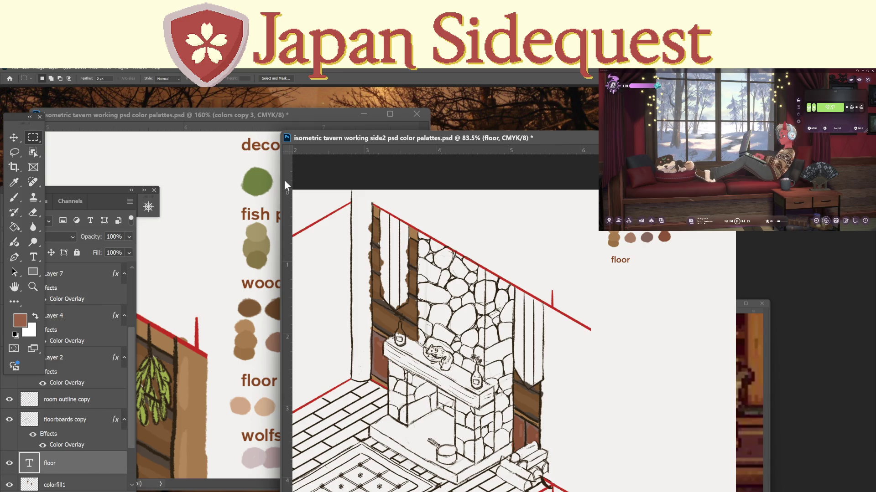
# Raise the floor text layer in the Layers stack and nudge the label slightly left.
pyautogui.press('b')
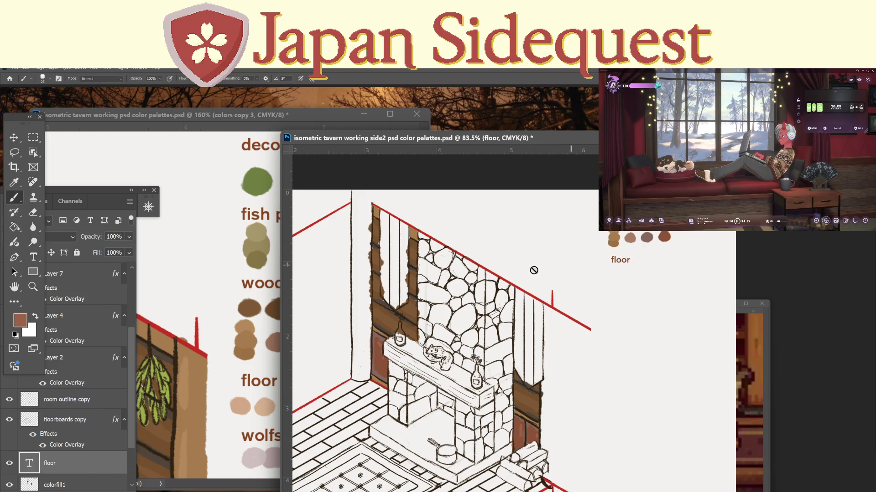
pyautogui.click(80, 449)
pyautogui.moveTo(80, 449)
pyautogui.mouseDown()
pyautogui.moveTo(80, 421)
pyautogui.moveTo(81, 463)
pyautogui.moveTo(81, 272)
pyautogui.moveTo(130, 295)
pyautogui.moveTo(74, 390)
pyautogui.moveTo(69, 287)
pyautogui.mouseUp()
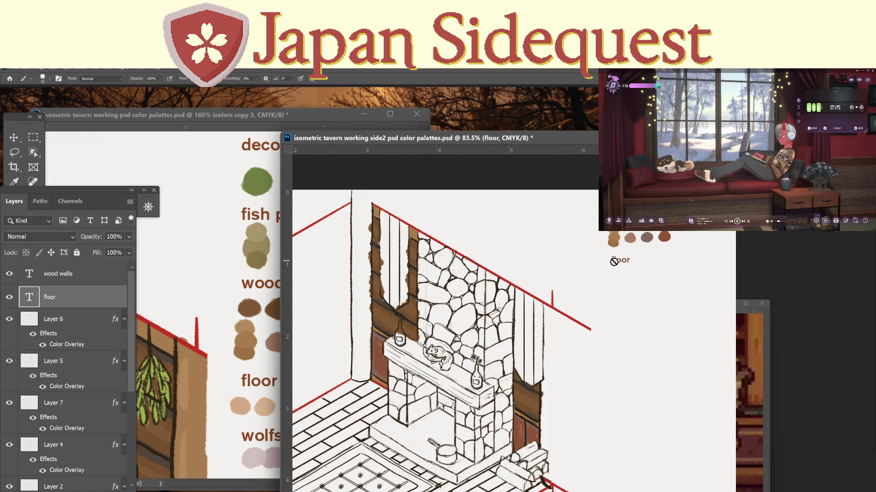
pyautogui.press('v')
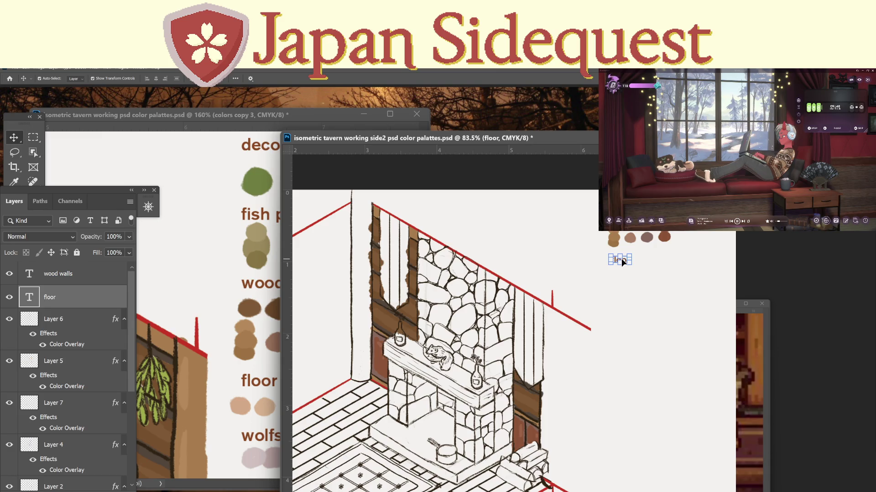
pyautogui.moveTo(623, 263)
pyautogui.mouseDown()
pyautogui.moveTo(622, 231)
pyautogui.moveTo(619, 262)
pyautogui.mouseUp()
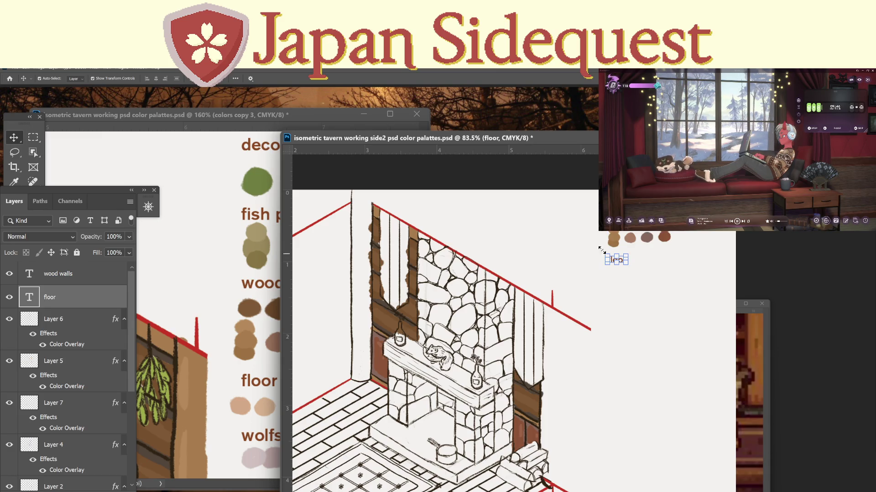
pyautogui.press('m')
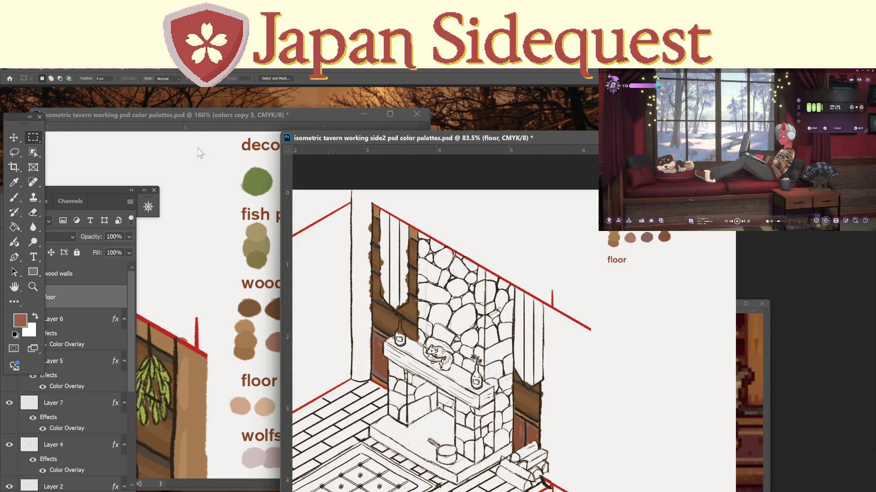
pyautogui.click(239, 126)
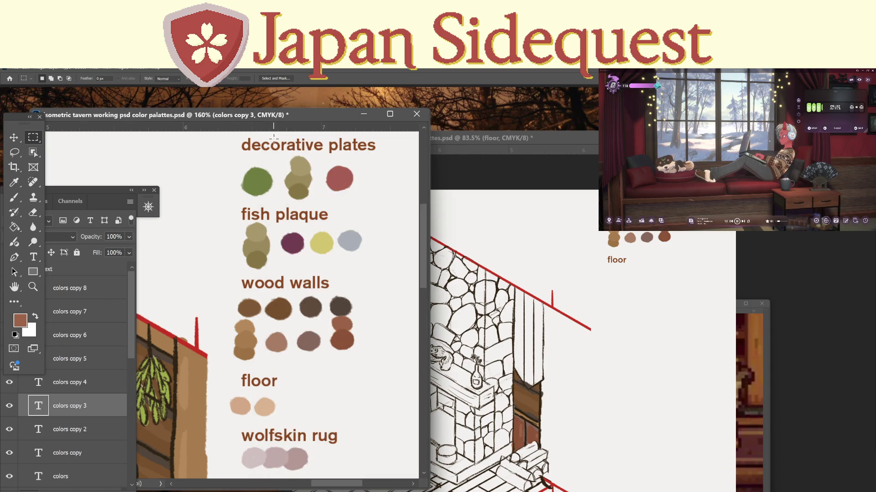
# Sample the palette's peach floor colour and paint a swatch under 'floor' on colorfill1.
pyautogui.press('i')
pyautogui.click(248, 407)
pyautogui.click(582, 150)
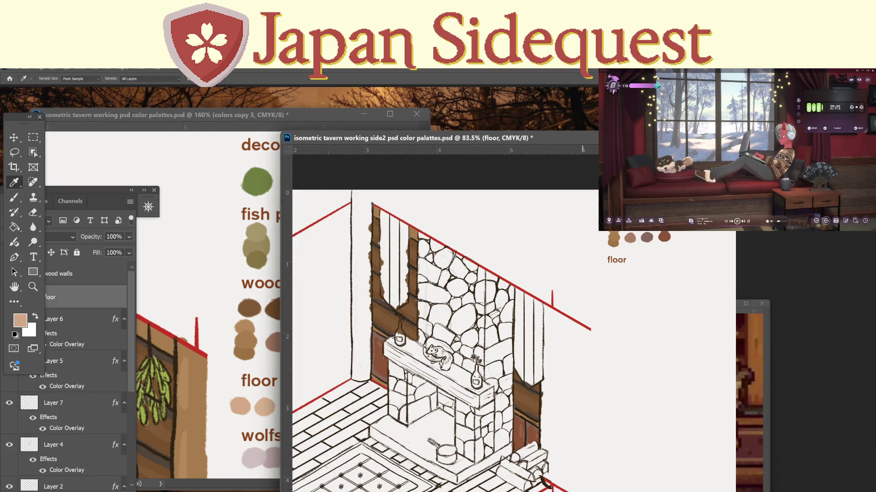
pyautogui.press('b')
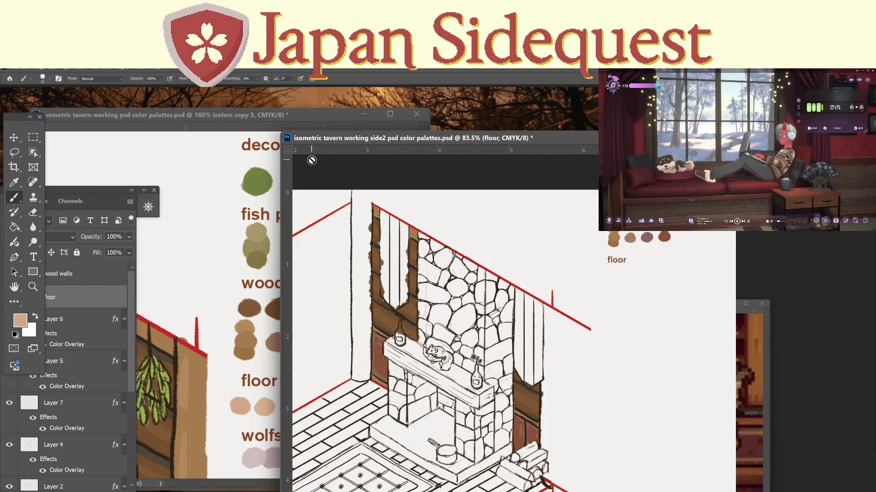
pyautogui.click(130, 436)
pyautogui.click(80, 421)
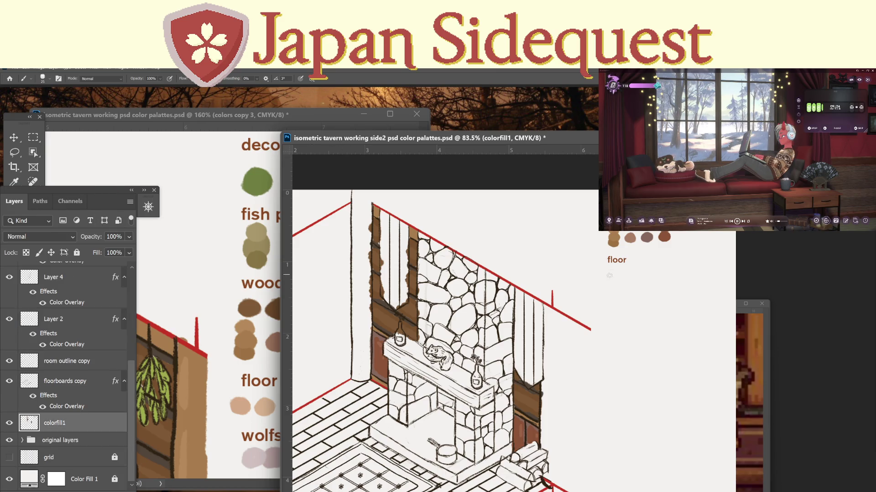
pyautogui.moveTo(606, 276); pyautogui.dragTo(611, 274)
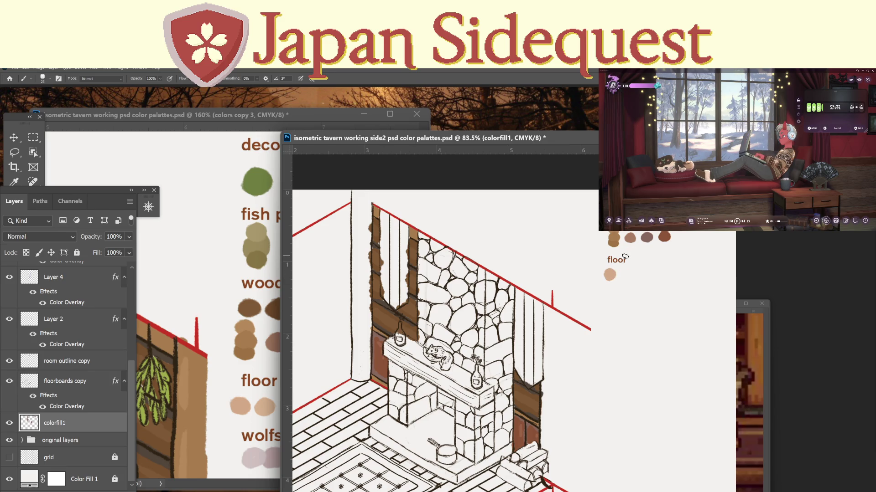
# Check the foreground colour values in the Color Picker, keeping the current colour.
pyautogui.press('o')
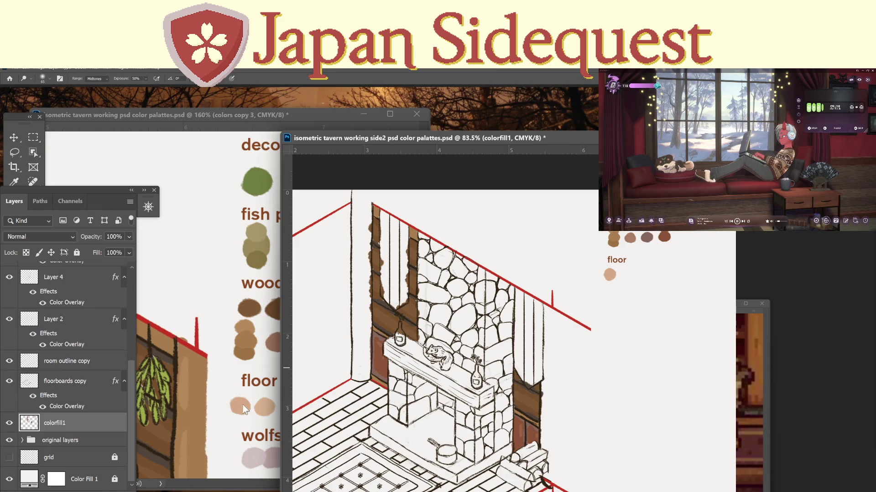
pyautogui.press('i')
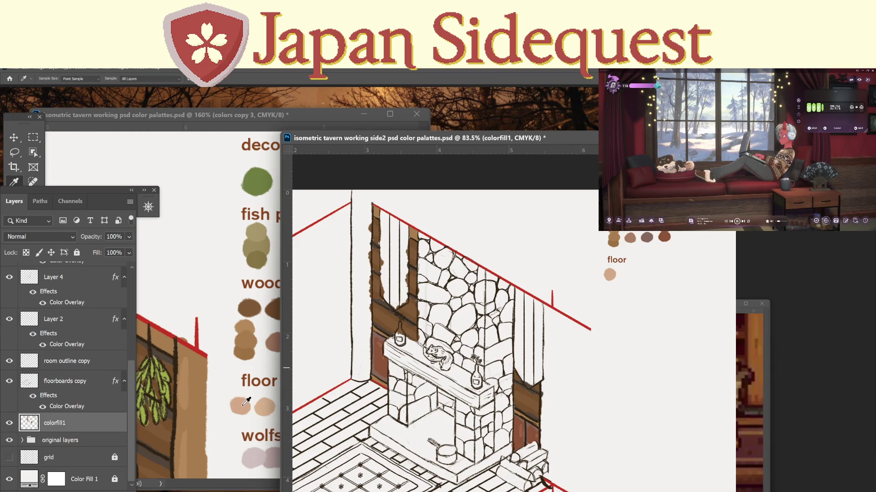
pyautogui.moveTo(106, 190); pyautogui.dragTo(171, 185)
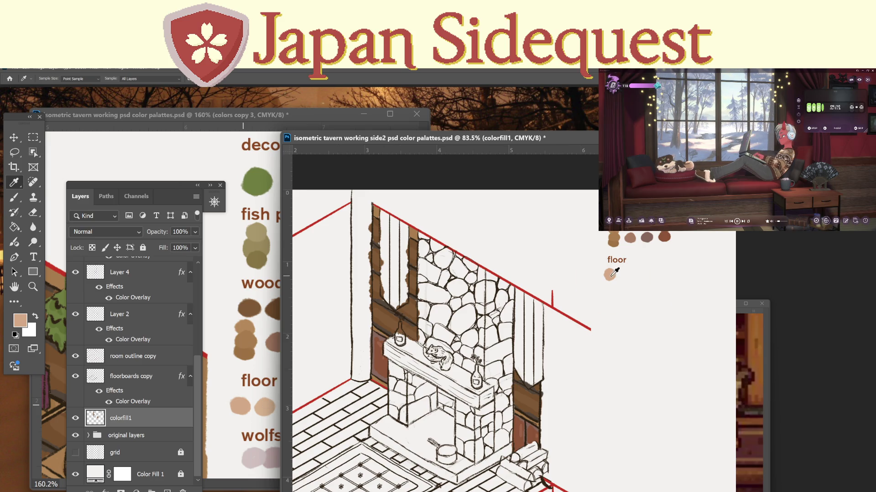
pyautogui.click(21, 325)
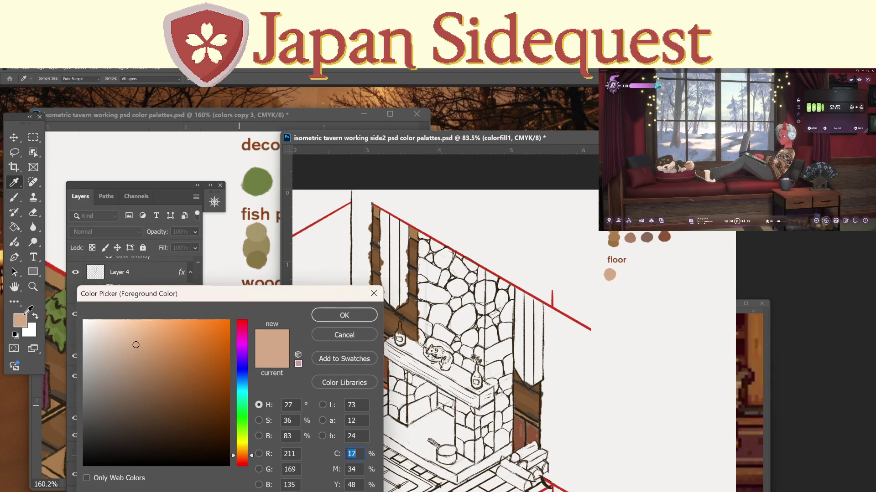
pyautogui.click(360, 335)
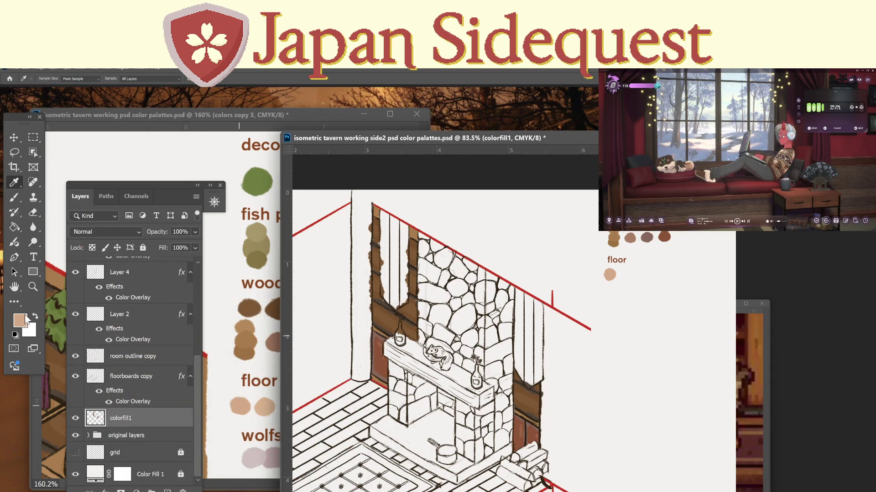
pyautogui.click(21, 322)
pyautogui.click(360, 337)
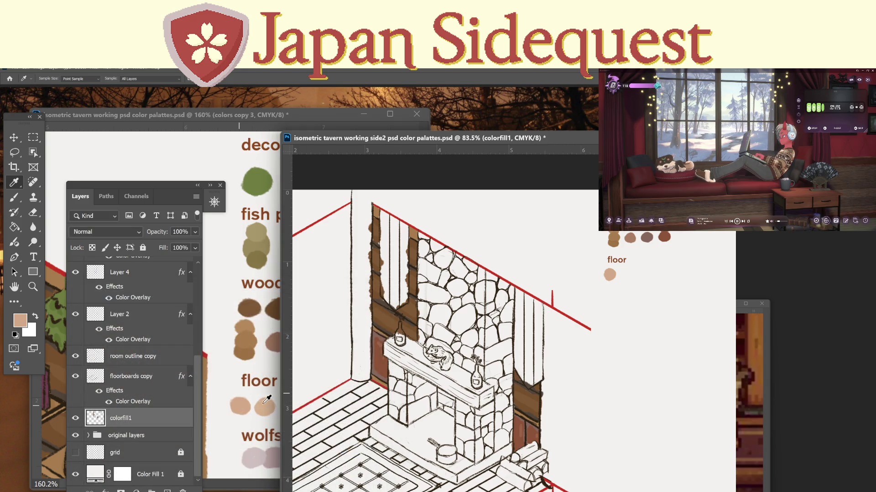
# Zoom in to paint the second, larger floor swatch, then zoom back out.
pyautogui.press('b')
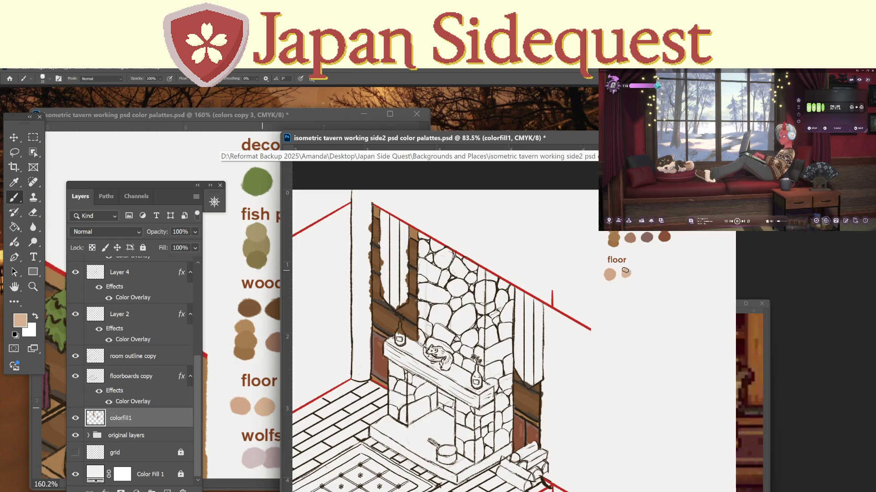
pyautogui.press('z')
pyautogui.moveTo(627, 269)
pyautogui.mouseDown()
pyautogui.moveTo(638, 261)
pyautogui.moveTo(603, 286)
pyautogui.mouseUp()
pyautogui.press('b')
pyautogui.press('z')
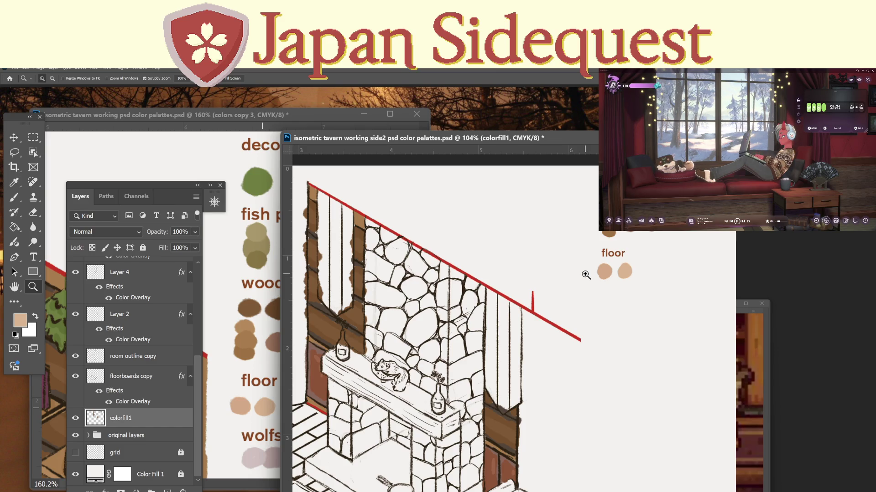
# Sample the wooden pillar's brown from the tavern artwork in the palette document.
pyautogui.click(250, 114)
pyautogui.moveTo(252, 304); pyautogui.dragTo(342, 326)
pyautogui.press('i')
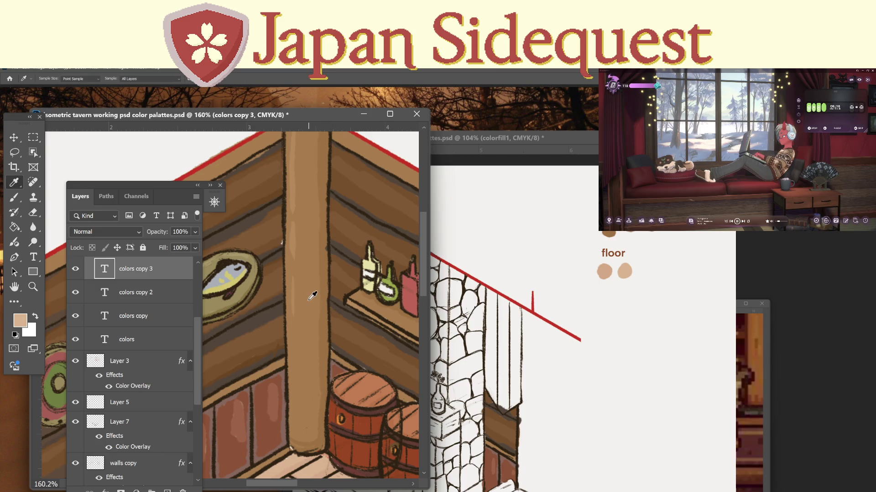
pyautogui.click(314, 297)
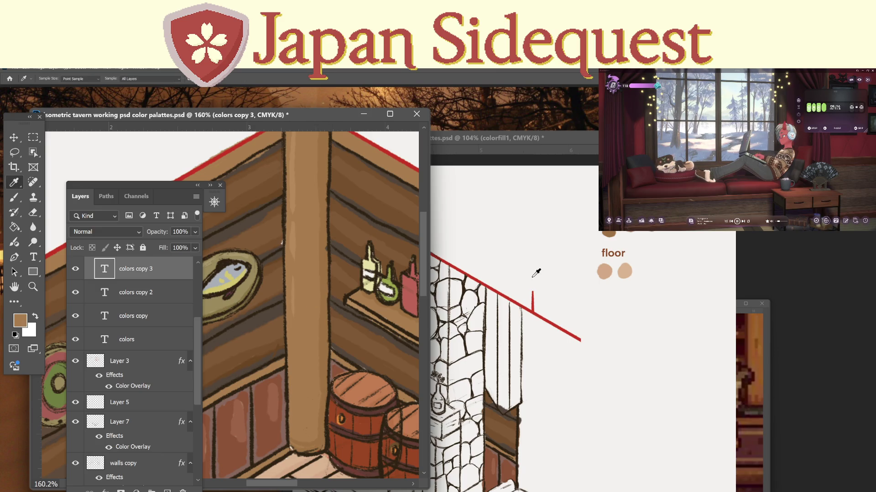
pyautogui.click(528, 151)
# Paint brown down the pillar's left edge in side2.
pyautogui.press('z')
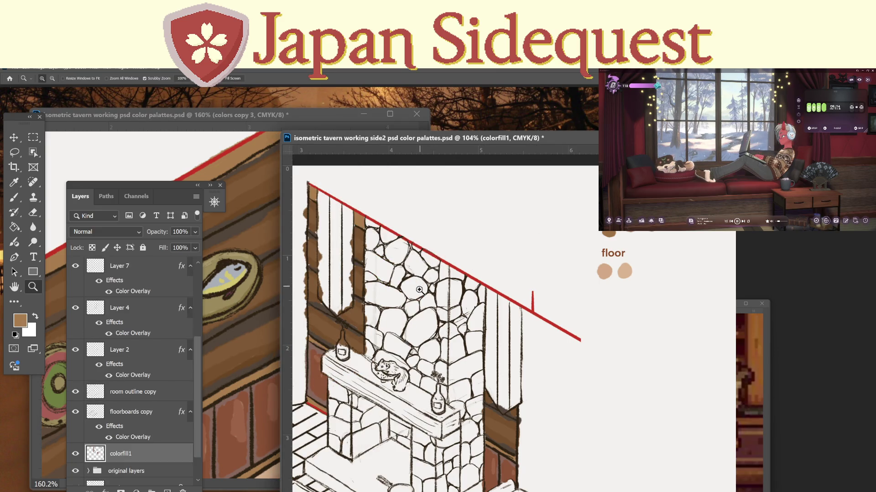
pyautogui.moveTo(382, 305)
pyautogui.mouseDown()
pyautogui.moveTo(391, 292)
pyautogui.moveTo(382, 303)
pyautogui.moveTo(552, 311)
pyautogui.moveTo(538, 374)
pyautogui.mouseUp()
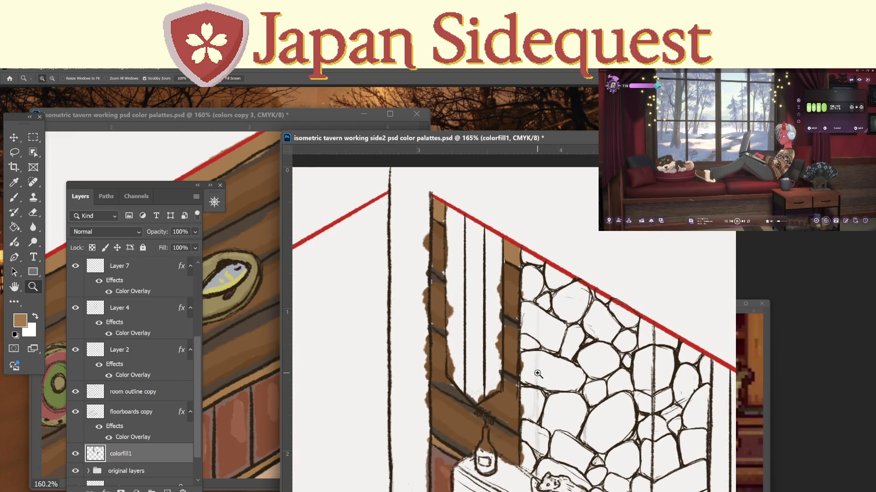
pyautogui.moveTo(466, 309)
pyautogui.mouseDown()
pyautogui.moveTo(460, 318)
pyautogui.moveTo(454, 290)
pyautogui.mouseUp()
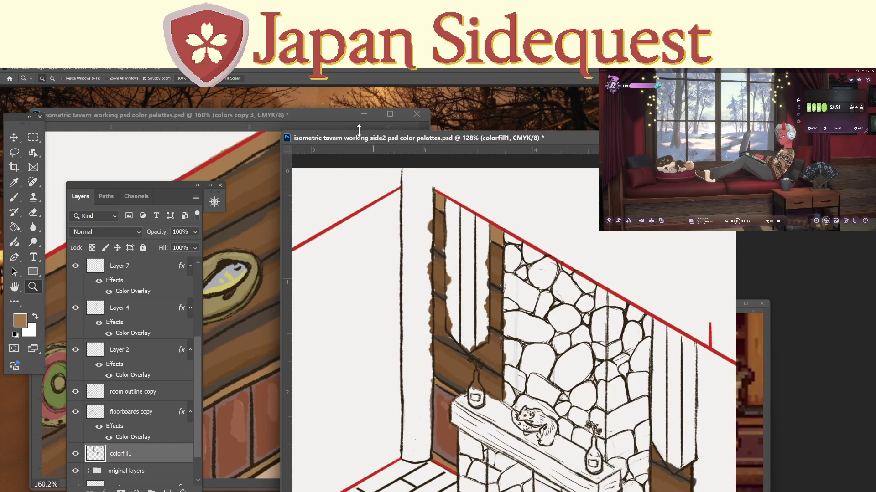
pyautogui.moveTo(373, 138)
pyautogui.mouseDown()
pyautogui.moveTo(391, 136)
pyautogui.moveTo(383, 151)
pyautogui.moveTo(363, 144)
pyautogui.moveTo(370, 178)
pyautogui.moveTo(436, 201)
pyautogui.moveTo(381, 139)
pyautogui.moveTo(424, 139)
pyautogui.mouseUp()
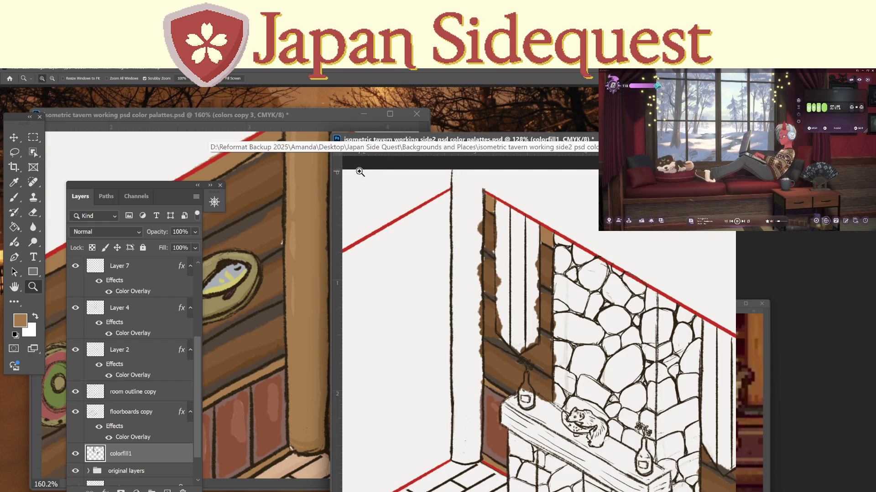
pyautogui.press('i')
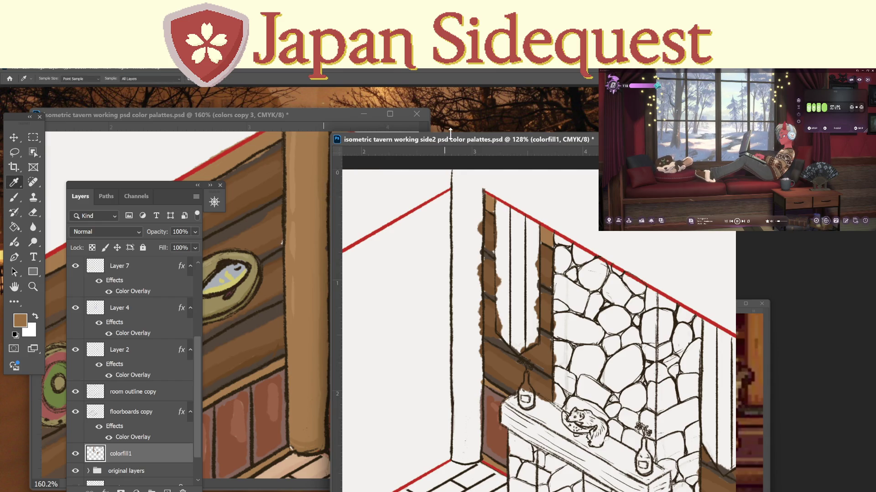
pyautogui.press('b')
pyautogui.moveTo(484, 189)
pyautogui.mouseDown()
pyautogui.moveTo(471, 460)
pyautogui.moveTo(304, 401)
pyautogui.moveTo(315, 253)
pyautogui.mouseUp()
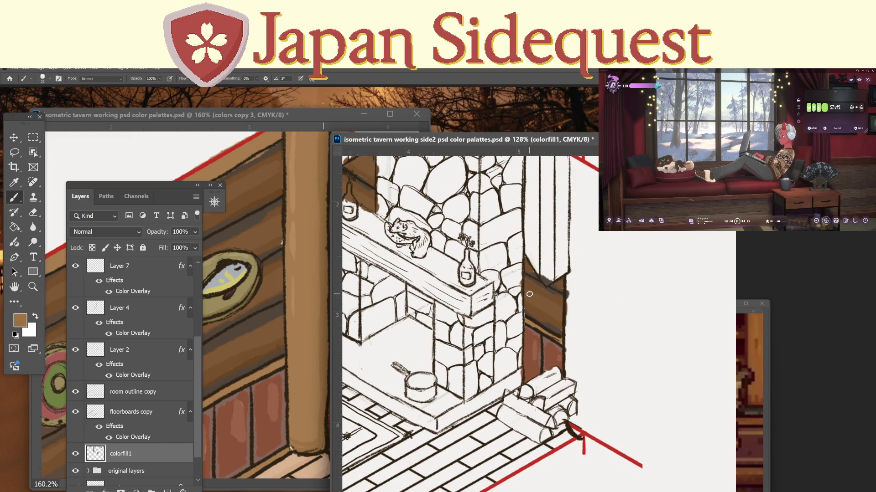
# Dab brown at the log pile's corner and sample brown from the finished tavern painting.
pyautogui.moveTo(578, 432)
pyautogui.mouseDown()
pyautogui.moveTo(575, 424)
pyautogui.moveTo(587, 432)
pyautogui.moveTo(592, 354)
pyautogui.mouseUp()
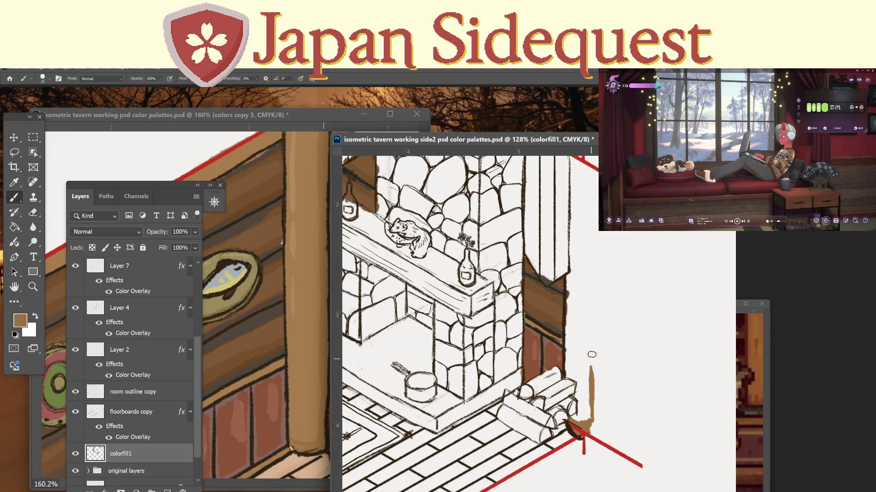
pyautogui.click(330, 352)
pyautogui.press('i')
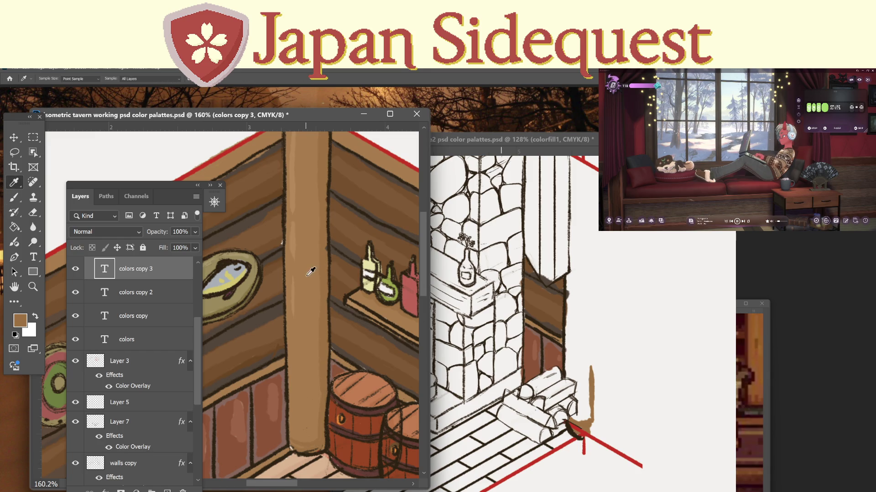
pyautogui.click(545, 134)
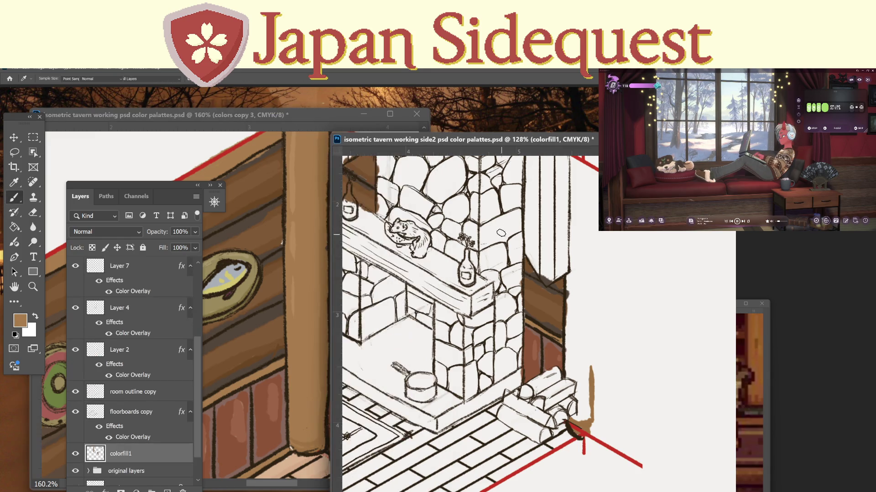
pyautogui.press('b')
# Fill the tall left post with solid brown, then show the desktop.
pyautogui.moveTo(403, 274)
pyautogui.mouseDown()
pyautogui.moveTo(562, 286)
pyautogui.moveTo(568, 443)
pyautogui.mouseUp()
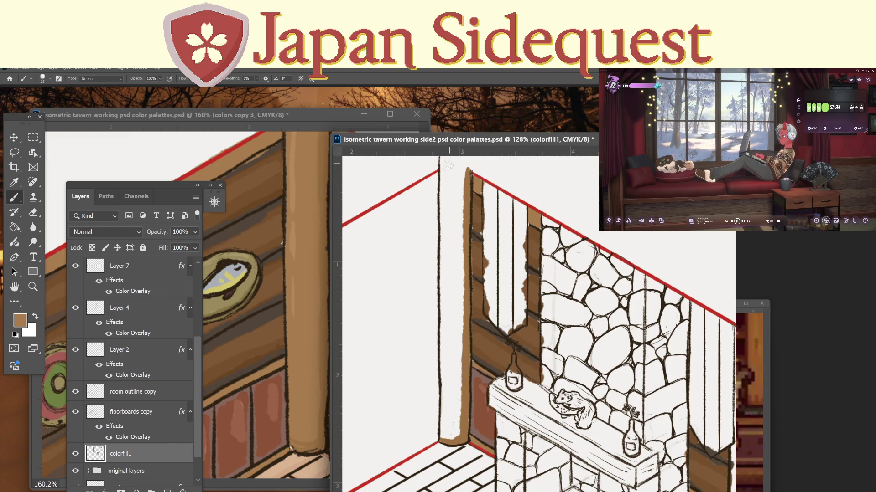
pyautogui.moveTo(442, 161)
pyautogui.mouseDown()
pyautogui.moveTo(442, 175)
pyautogui.moveTo(442, 164)
pyautogui.moveTo(450, 175)
pyautogui.moveTo(461, 169)
pyautogui.moveTo(462, 179)
pyautogui.moveTo(458, 191)
pyautogui.moveTo(450, 185)
pyautogui.moveTo(445, 220)
pyautogui.moveTo(446, 254)
pyautogui.moveTo(456, 255)
pyautogui.moveTo(459, 192)
pyautogui.moveTo(458, 416)
pyautogui.moveTo(450, 437)
pyautogui.moveTo(441, 237)
pyautogui.moveTo(450, 430)
pyautogui.mouseUp()
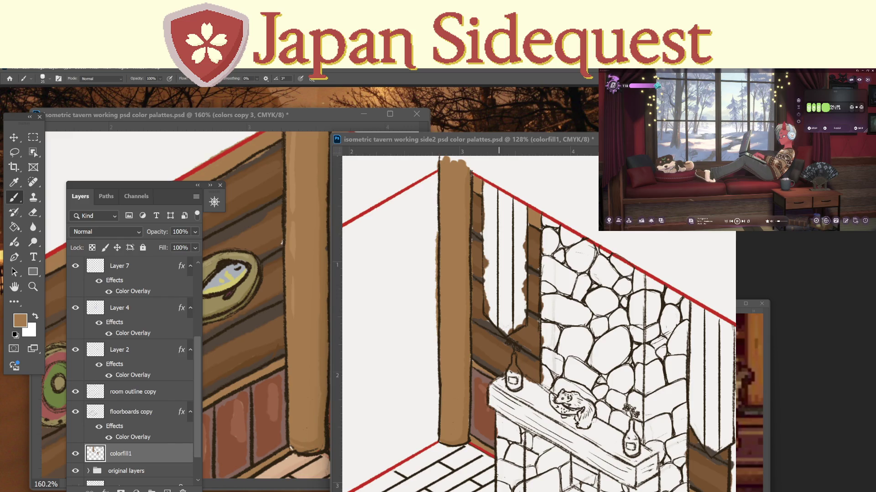
pyautogui.press('super+d')
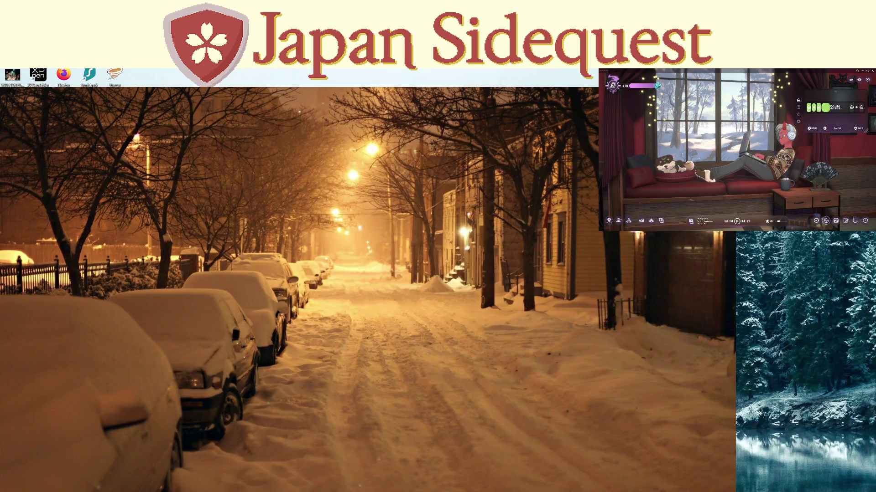
# Paint a lighter stroke down the left post and sample the post's brown.
pyautogui.press('super+d')
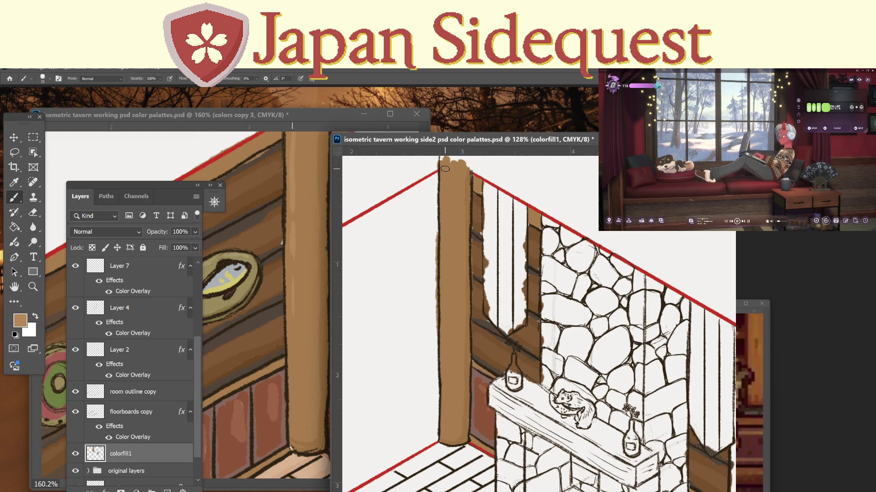
pyautogui.moveTo(446, 171); pyautogui.dragTo(447, 209)
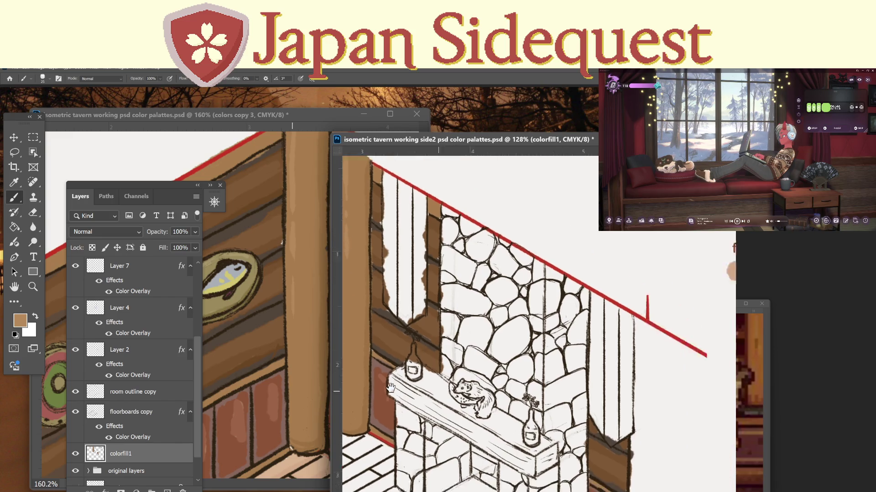
pyautogui.moveTo(703, 373)
pyautogui.mouseDown()
pyautogui.moveTo(671, 337)
pyautogui.moveTo(646, 285)
pyautogui.mouseUp()
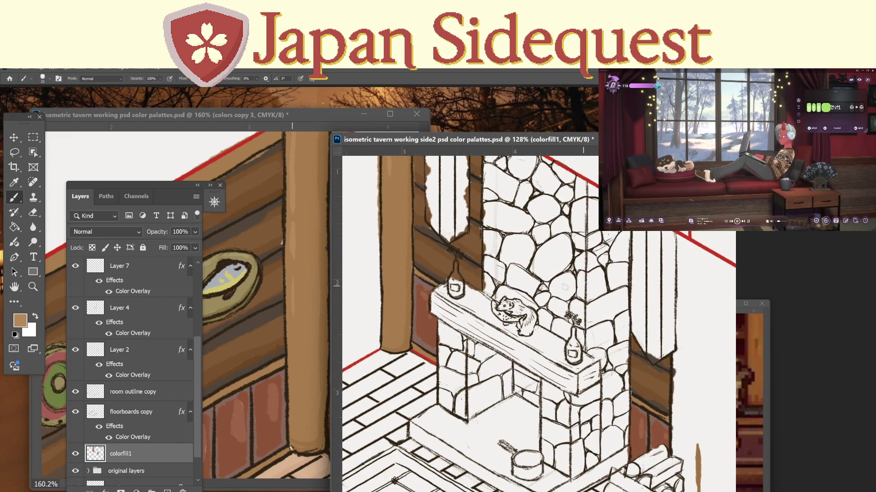
pyautogui.press('i')
pyautogui.click(401, 292)
# Paint tan down the wall strip right of the fireplace, filling its white gaps.
pyautogui.moveTo(489, 370); pyautogui.dragTo(357, 338)
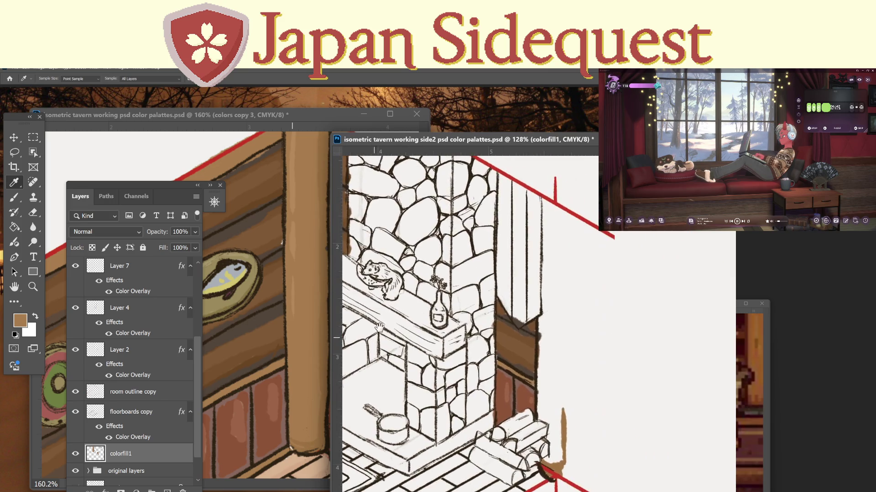
pyautogui.press('b')
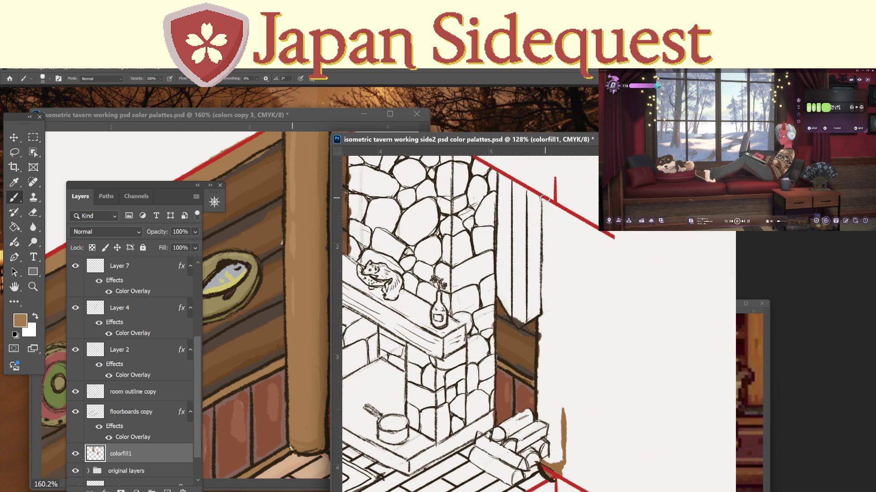
pyautogui.moveTo(544, 197)
pyautogui.mouseDown()
pyautogui.moveTo(540, 401)
pyautogui.moveTo(549, 460)
pyautogui.moveTo(560, 416)
pyautogui.mouseUp()
pyautogui.moveTo(562, 212)
pyautogui.mouseDown()
pyautogui.moveTo(558, 443)
pyautogui.moveTo(558, 396)
pyautogui.mouseUp()
pyautogui.moveTo(558, 433)
pyautogui.mouseDown()
pyautogui.moveTo(548, 204)
pyautogui.moveTo(548, 277)
pyautogui.mouseUp()
pyautogui.moveTo(557, 221); pyautogui.dragTo(554, 391)
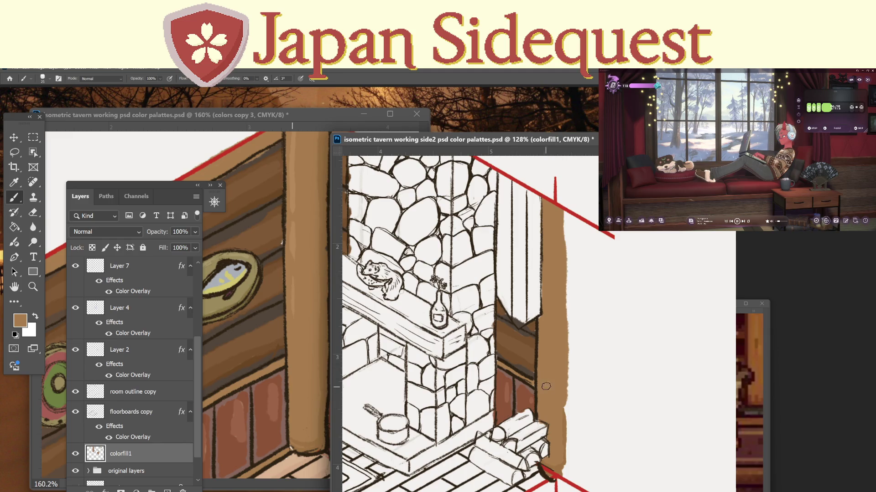
# Erase the tan strip's right edge clean and add a lighter tan stroke down it.
pyautogui.press('e')
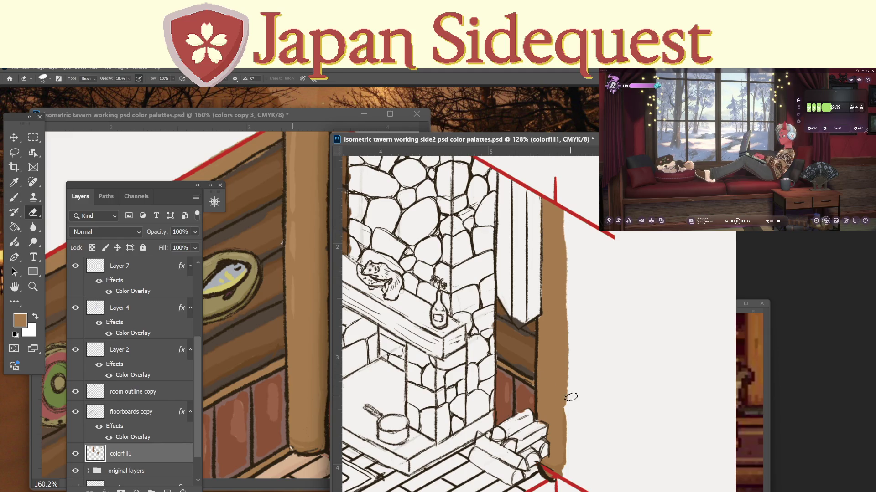
pyautogui.moveTo(571, 397)
pyautogui.mouseDown()
pyautogui.moveTo(571, 407)
pyautogui.moveTo(568, 354)
pyautogui.moveTo(572, 380)
pyautogui.mouseUp()
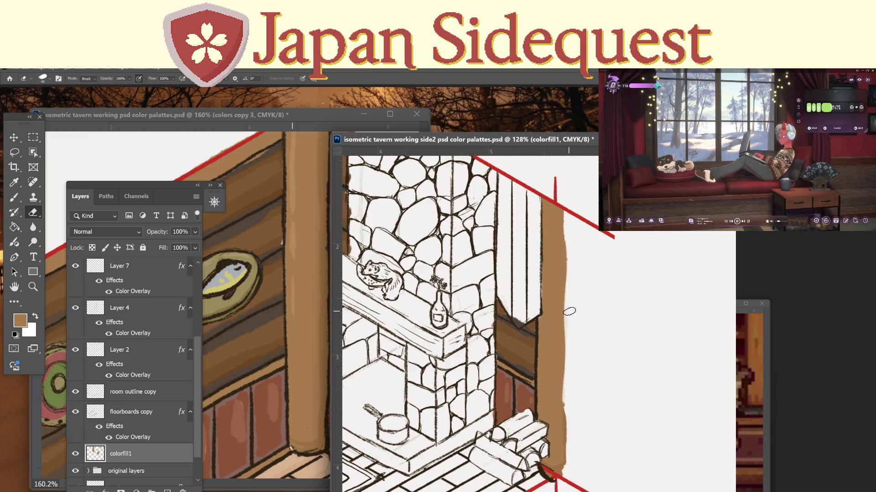
pyautogui.press('i')
pyautogui.moveTo(567, 283); pyautogui.dragTo(689, 325)
pyautogui.press('v')
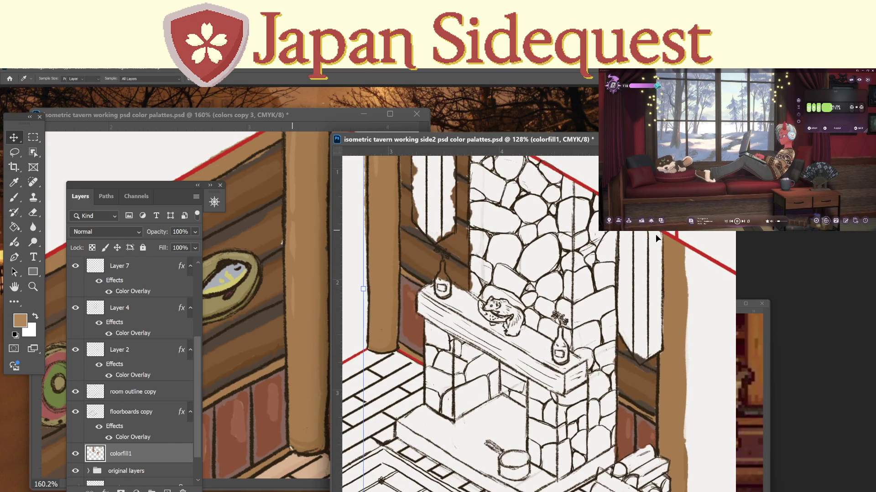
pyautogui.moveTo(656, 234)
pyautogui.mouseDown()
pyautogui.moveTo(615, 247)
pyautogui.moveTo(612, 260)
pyautogui.mouseUp()
pyautogui.hotkey('ctrl', 'z')
pyautogui.press('b')
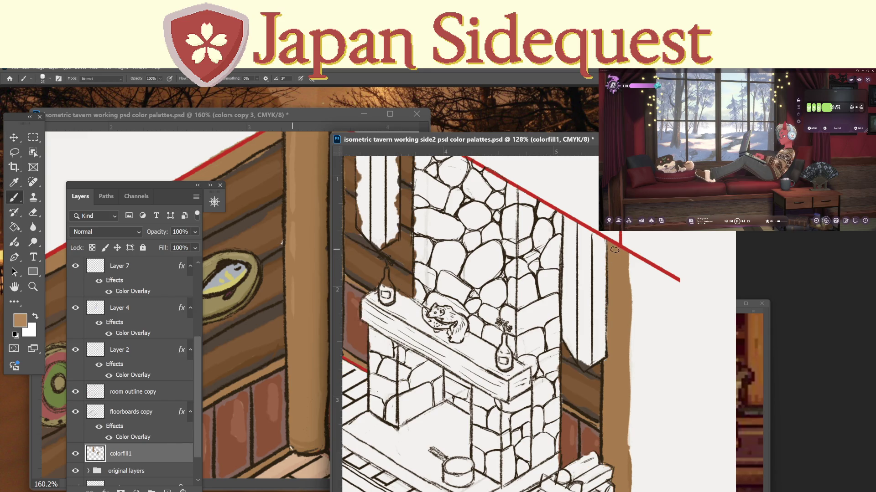
pyautogui.moveTo(612, 260); pyautogui.dragTo(612, 299)
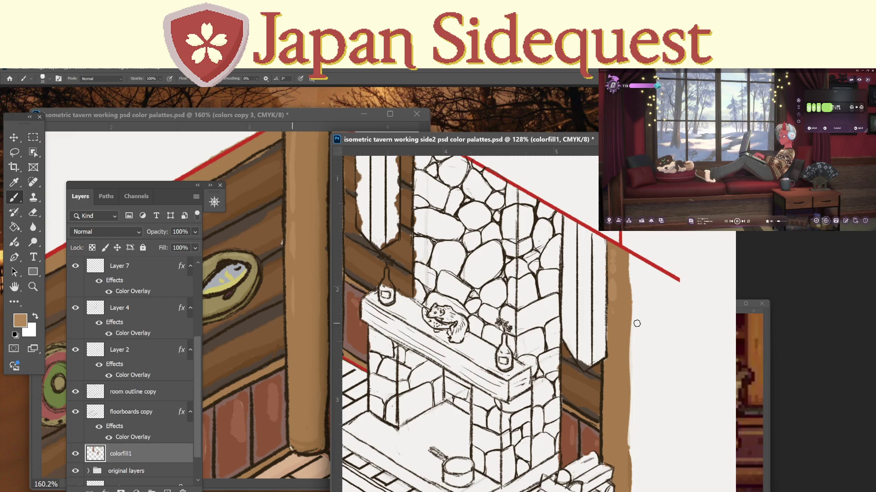
# Save side2 and sample a lighter pinkish tan from the top of the right wall.
pyautogui.hotkey('ctrl', 's')
pyautogui.moveTo(699, 231); pyautogui.dragTo(651, 245)
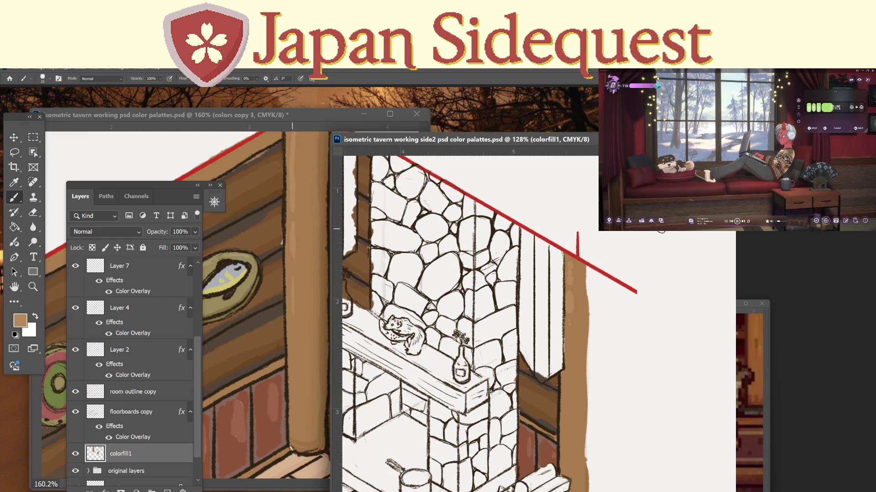
pyautogui.press('i')
pyautogui.click(666, 208)
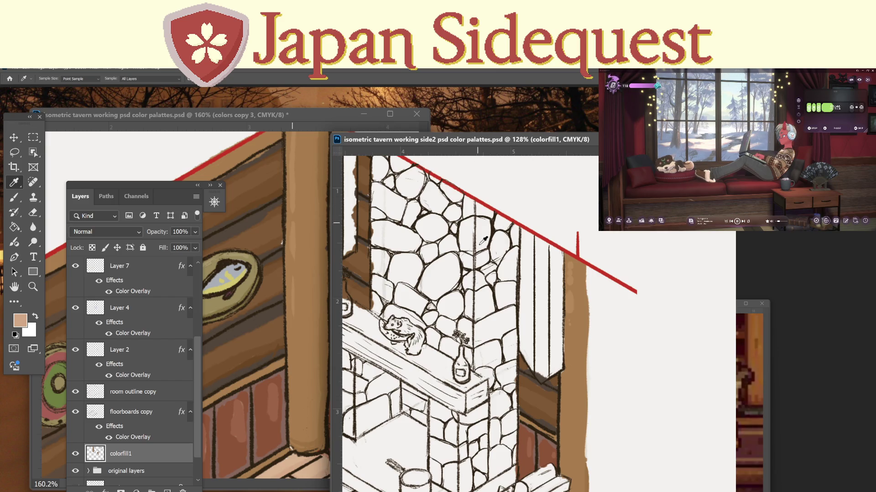
# Paint three beige strokes along the floor's back edge left of the fireplace.
pyautogui.press('z')
pyautogui.scroll(-3, 603, 264)
pyautogui.moveTo(603, 264); pyautogui.dragTo(691, 242)
pyautogui.press('b')
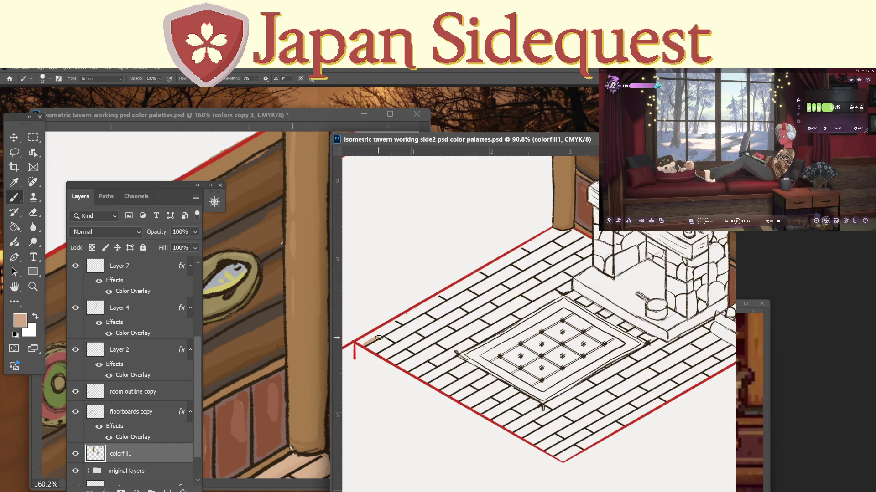
pyautogui.moveTo(379, 337); pyautogui.dragTo(560, 232)
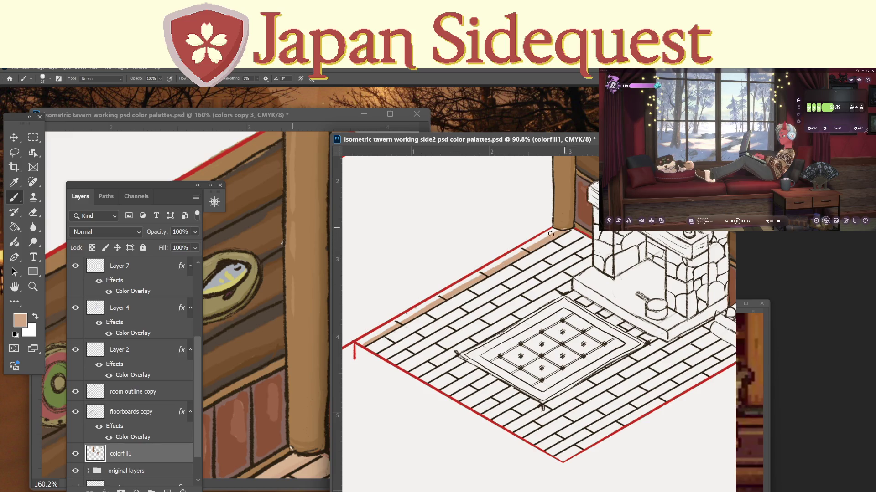
pyautogui.moveTo(385, 349); pyautogui.dragTo(575, 239)
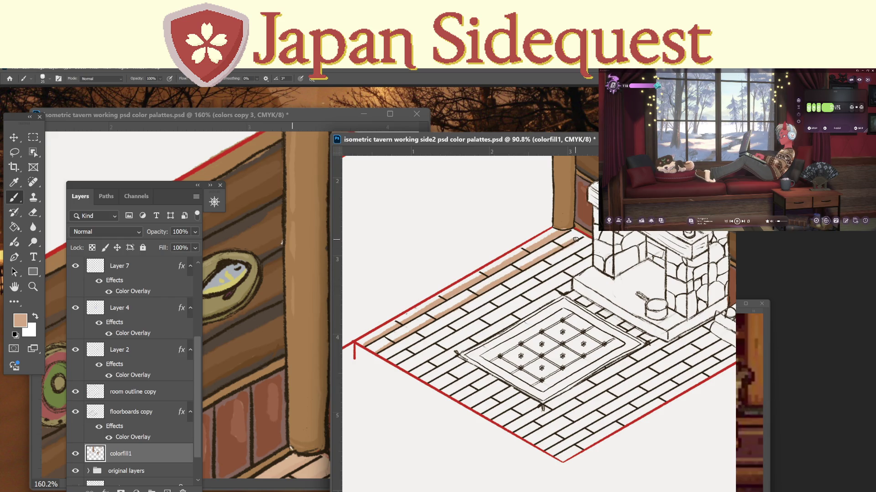
pyautogui.moveTo(390, 359); pyautogui.dragTo(586, 240)
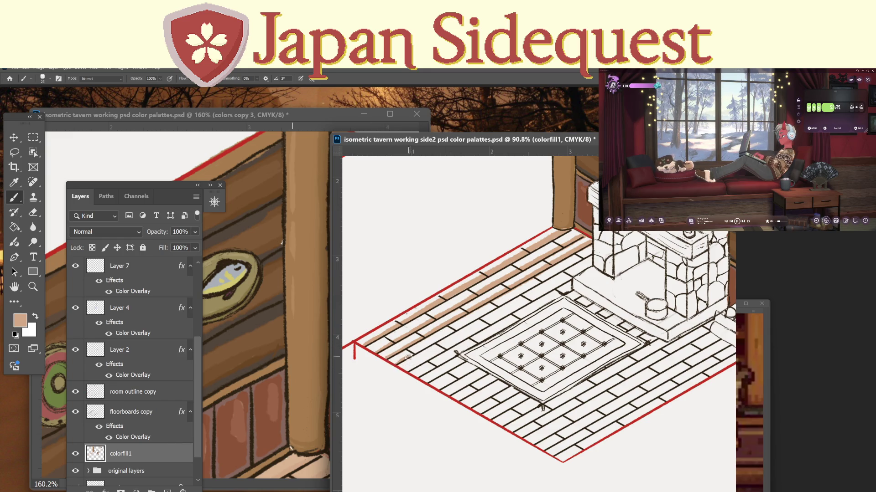
# Paint tan along the next floorboards and the plank beside the rug.
pyautogui.moveTo(428, 348); pyautogui.dragTo(585, 257)
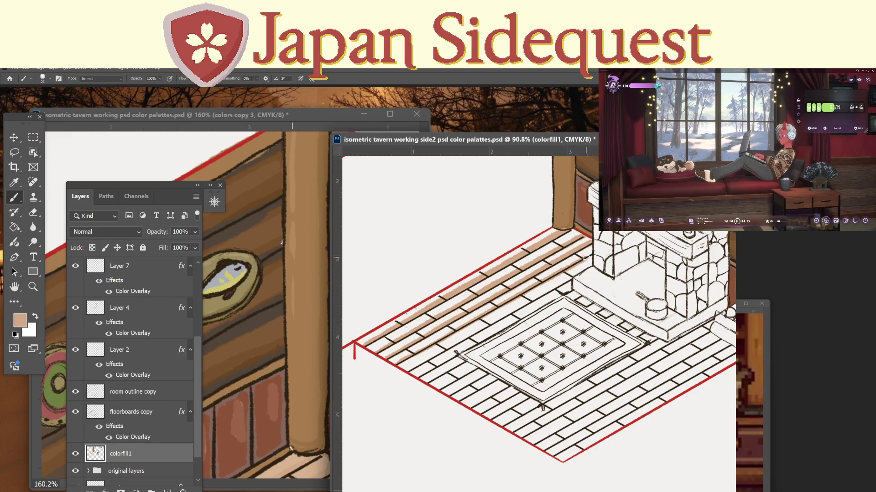
pyautogui.moveTo(409, 369); pyautogui.dragTo(447, 346)
pyautogui.hotkey('ctrl', 'z')
pyautogui.moveTo(409, 370); pyautogui.dragTo(580, 272)
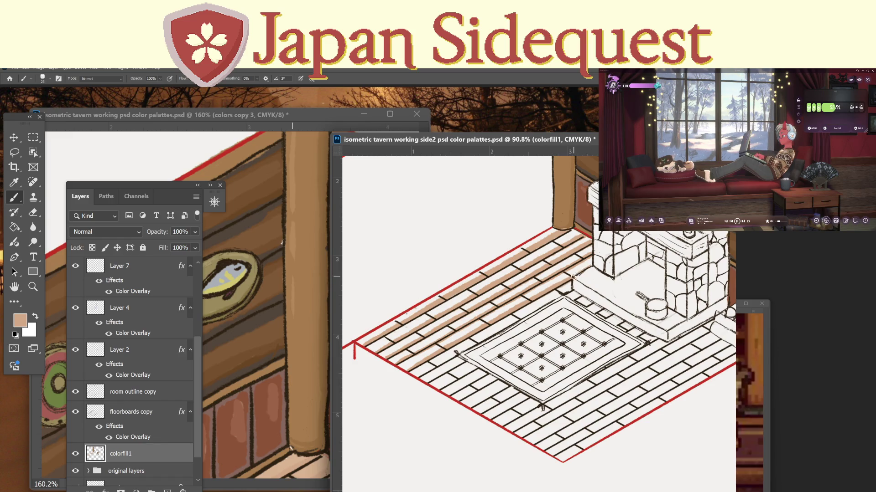
pyautogui.moveTo(418, 377); pyautogui.dragTo(564, 291)
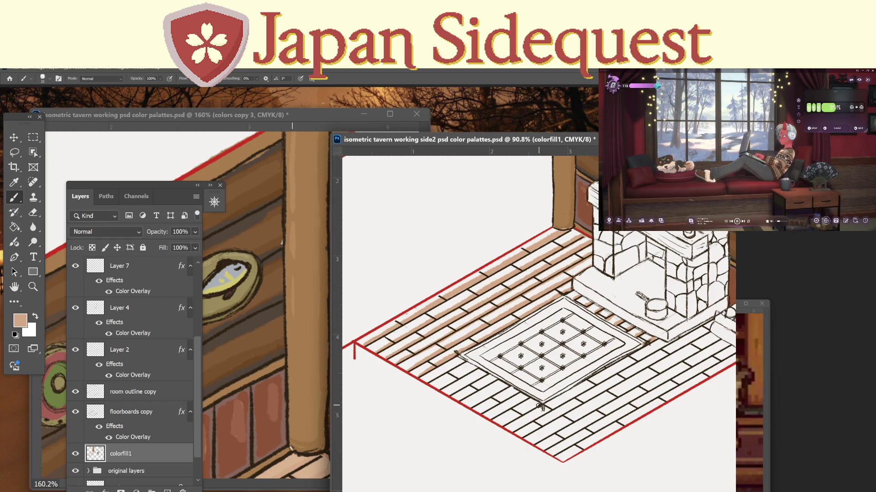
pyautogui.moveTo(538, 405)
pyautogui.mouseDown()
pyautogui.moveTo(502, 427)
pyautogui.moveTo(514, 405)
pyautogui.moveTo(499, 411)
pyautogui.moveTo(517, 393)
pyautogui.mouseUp()
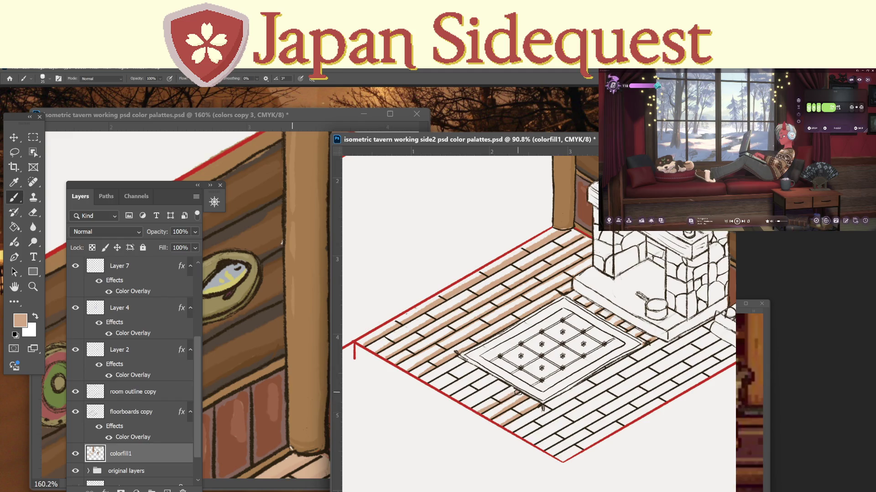
pyautogui.moveTo(470, 406)
pyautogui.mouseDown()
pyautogui.moveTo(502, 384)
pyautogui.moveTo(458, 402)
pyautogui.moveTo(478, 377)
pyautogui.moveTo(443, 386)
pyautogui.moveTo(463, 361)
pyautogui.mouseUp()
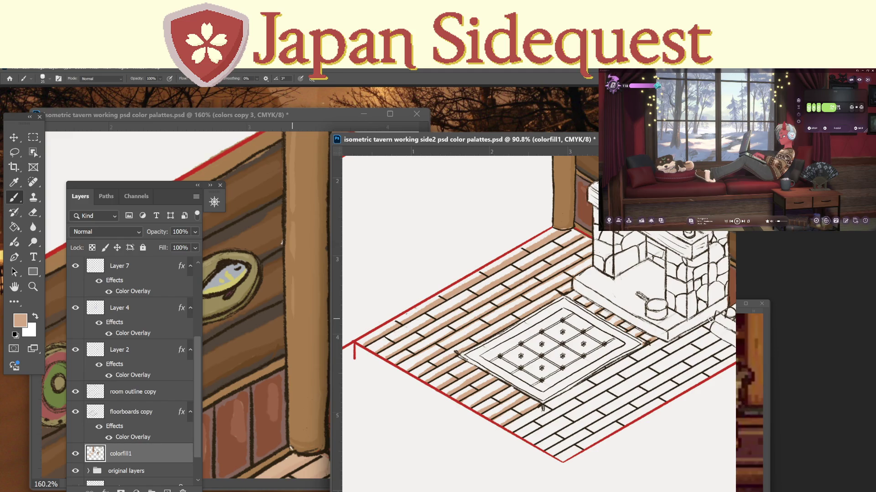
# Paint tan along five planks below the rug and fireplace toward the red border.
pyautogui.moveTo(664, 343); pyautogui.dragTo(517, 429)
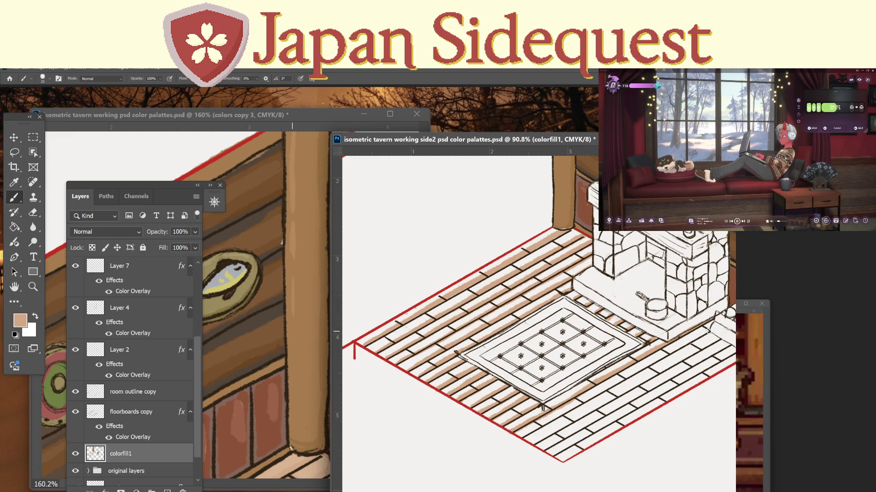
pyautogui.moveTo(691, 343); pyautogui.dragTo(519, 440)
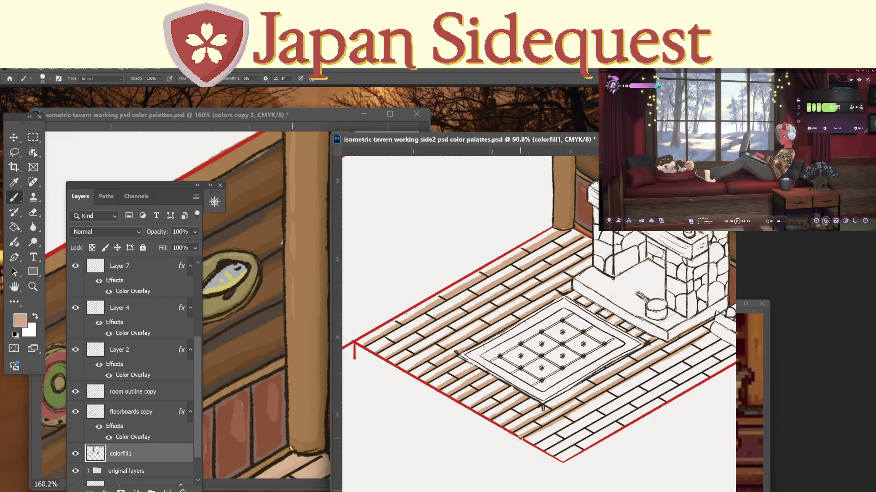
pyautogui.moveTo(715, 343); pyautogui.dragTo(530, 447)
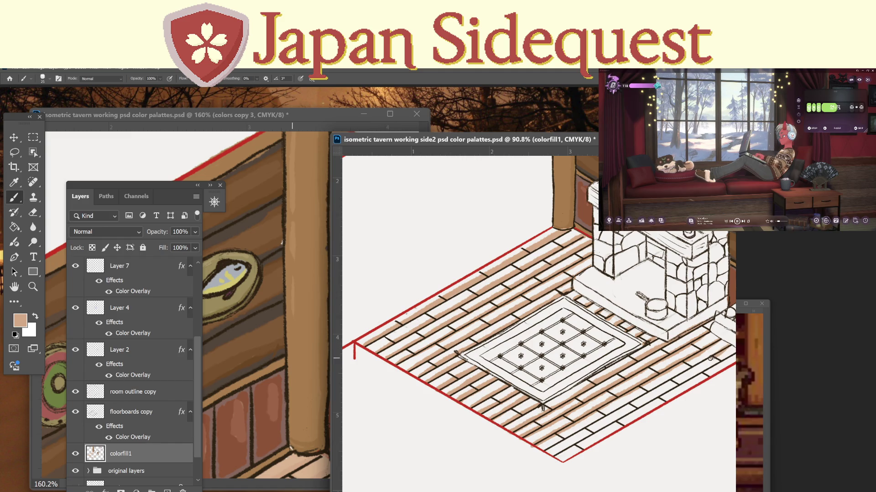
pyautogui.moveTo(710, 357); pyautogui.dragTo(552, 445)
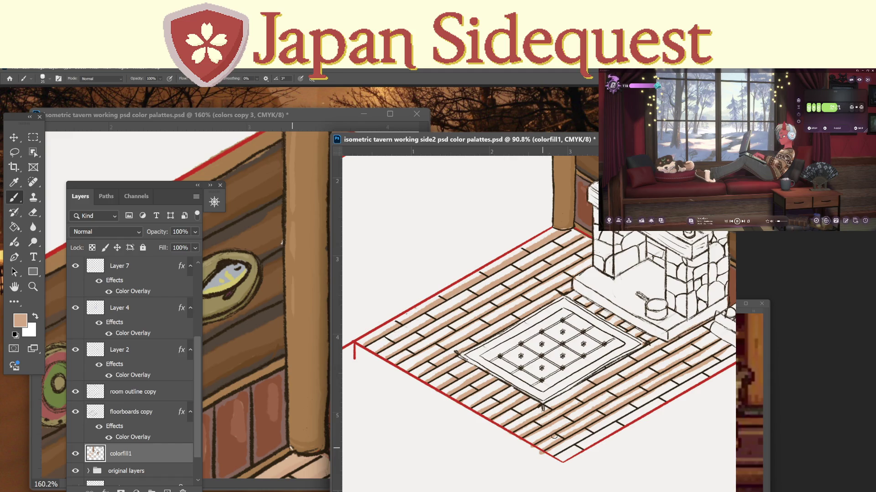
pyautogui.moveTo(730, 355); pyautogui.dragTo(555, 456)
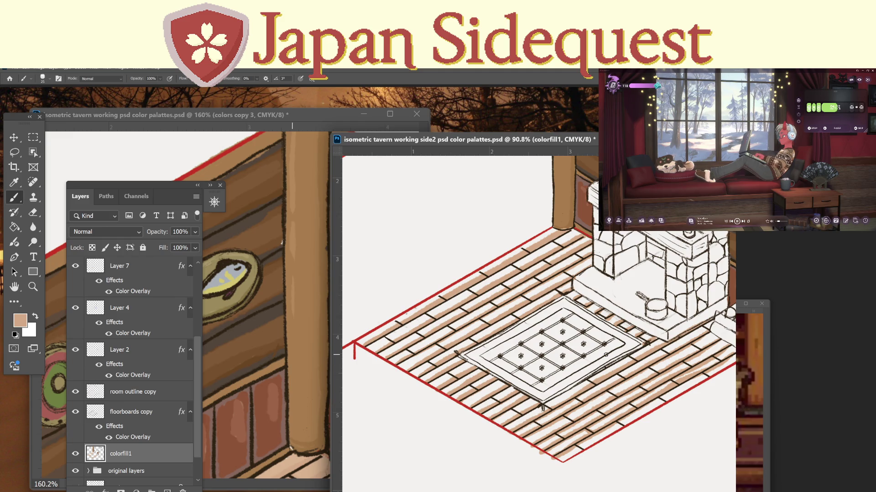
# Resample the tan and fill the white board gaps along the floor's top-left edge.
pyautogui.press('i')
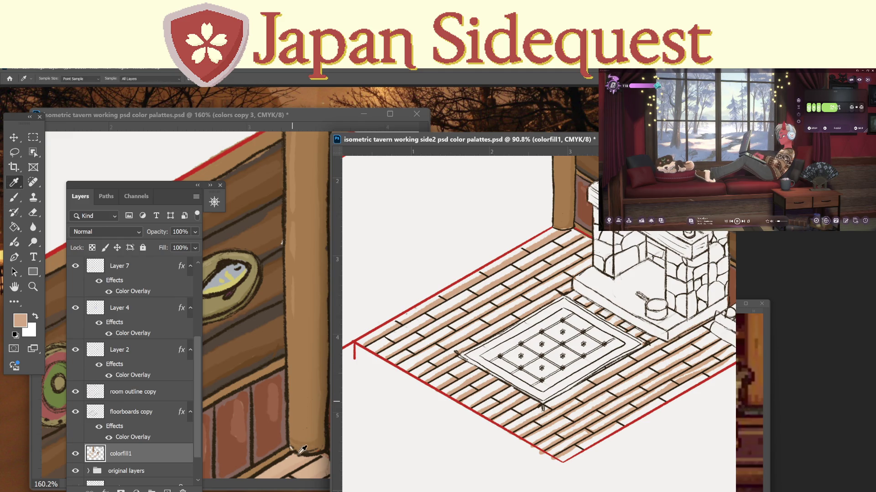
pyautogui.press('b')
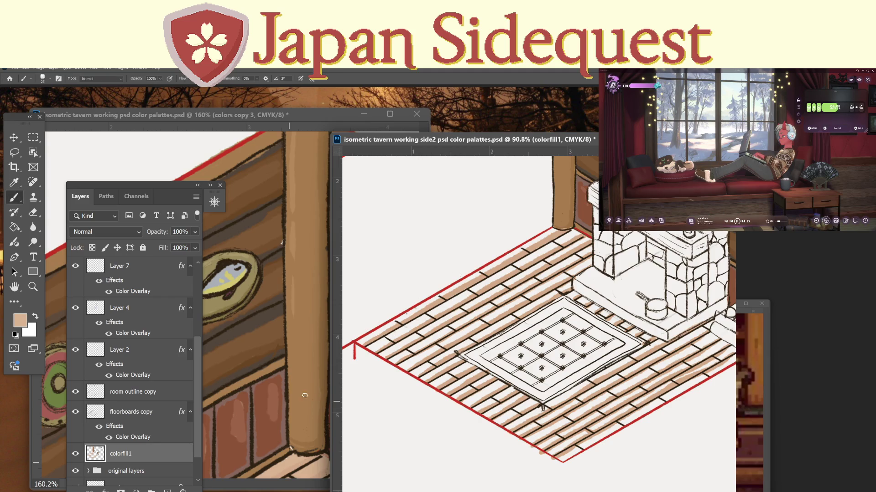
pyautogui.moveTo(363, 343); pyautogui.dragTo(553, 231)
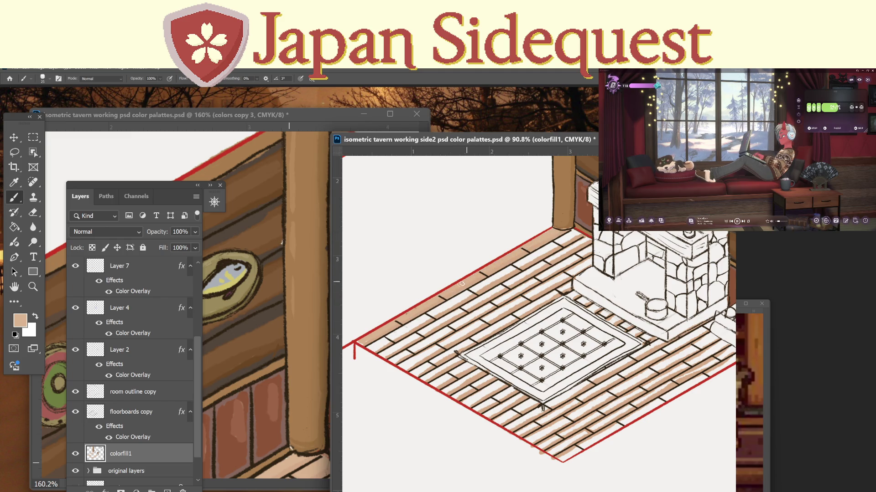
pyautogui.moveTo(375, 345)
pyautogui.mouseDown()
pyautogui.moveTo(578, 234)
pyautogui.moveTo(478, 288)
pyautogui.mouseUp()
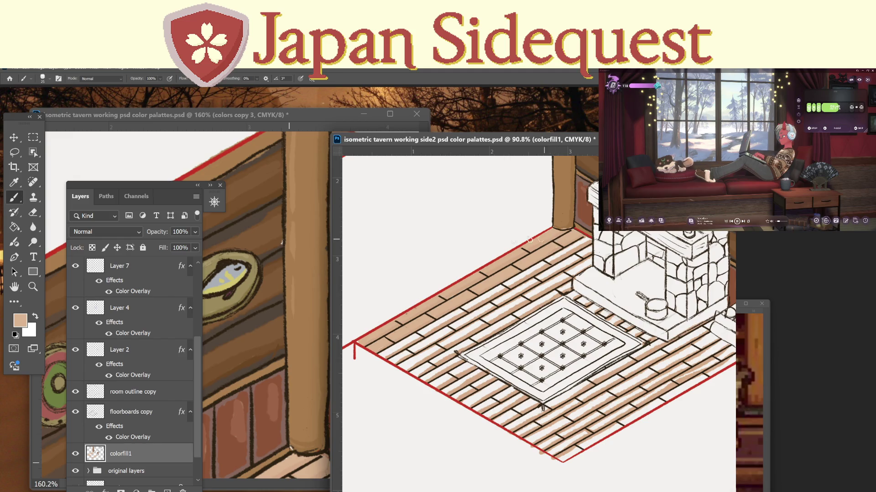
pyautogui.moveTo(383, 354); pyautogui.dragTo(579, 242)
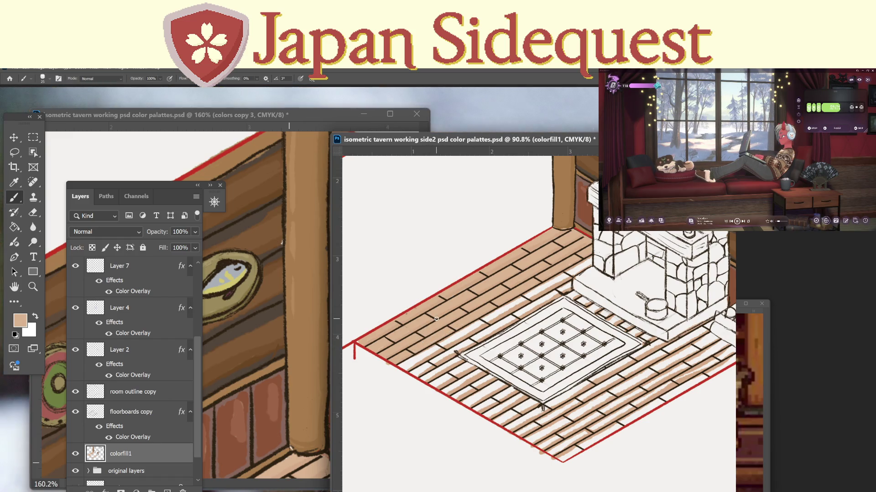
# Zoom to 200% on the floor around the rug corner.
pyautogui.press('z')
pyautogui.click(465, 353)
pyautogui.moveTo(483, 332); pyautogui.dragTo(486, 327)
# Brush tan over the white plank gaps left of the rug and toward the fireplace.
pyautogui.press('b')
pyautogui.moveTo(410, 355); pyautogui.dragTo(470, 341)
pyautogui.moveTo(395, 365)
pyautogui.mouseDown()
pyautogui.moveTo(478, 323)
pyautogui.moveTo(397, 371)
pyautogui.mouseUp()
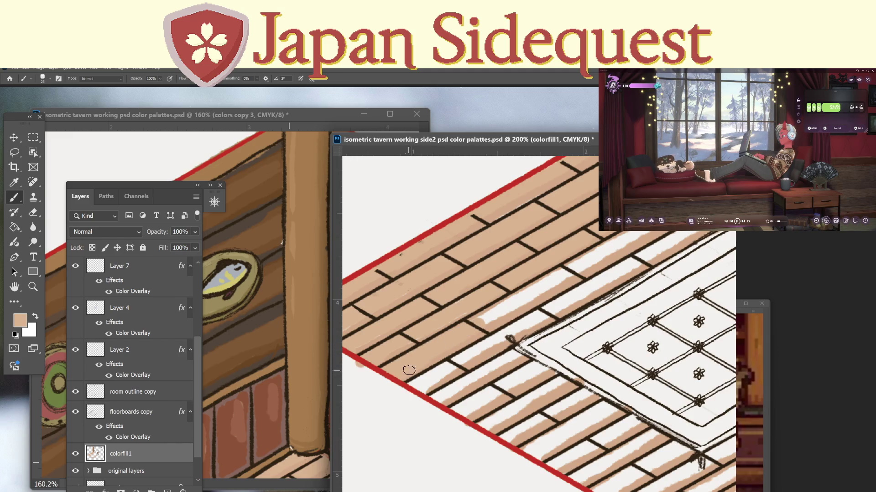
pyautogui.moveTo(473, 328)
pyautogui.mouseDown()
pyautogui.moveTo(561, 280)
pyautogui.moveTo(484, 316)
pyautogui.mouseUp()
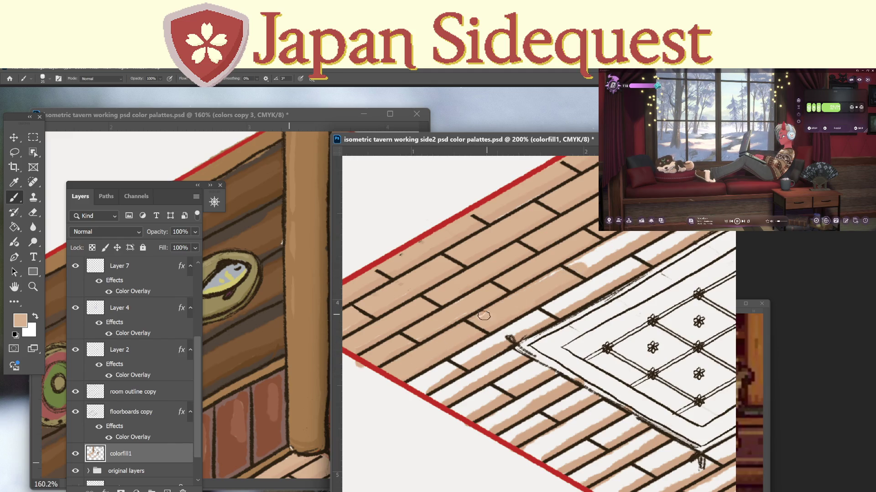
pyautogui.moveTo(558, 272); pyautogui.dragTo(446, 321)
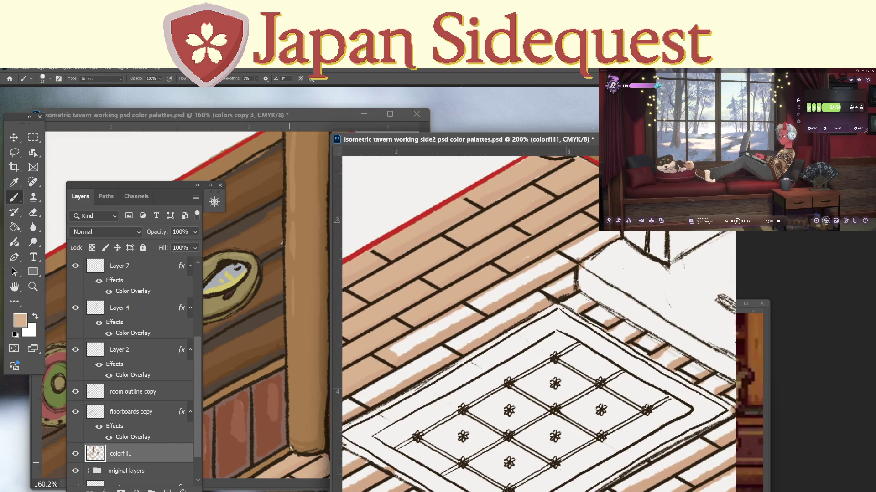
pyautogui.moveTo(609, 231); pyautogui.dragTo(392, 342)
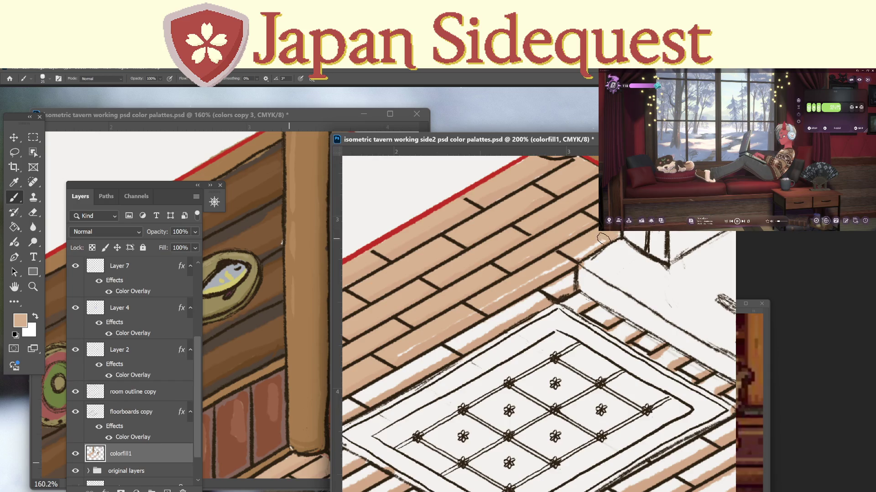
pyautogui.moveTo(603, 239); pyautogui.dragTo(459, 312)
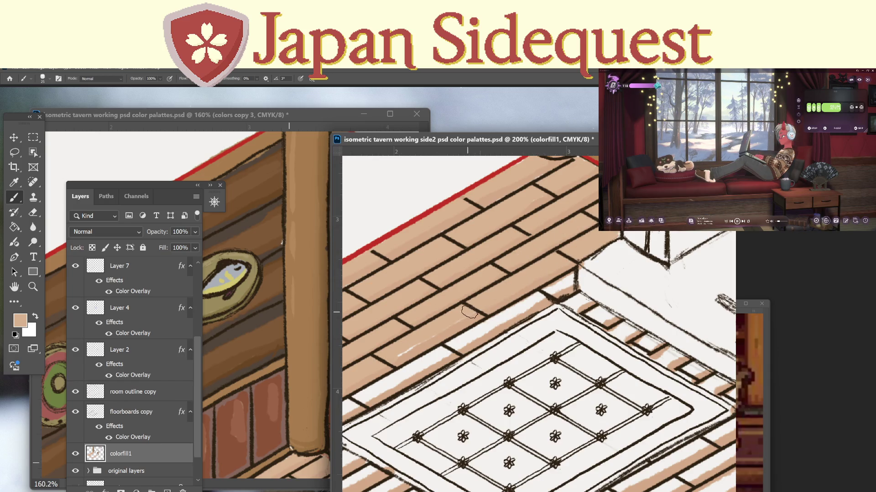
# Fill the white streaks along the rug edge and below its corner with tan.
pyautogui.moveTo(417, 339); pyautogui.dragTo(400, 353)
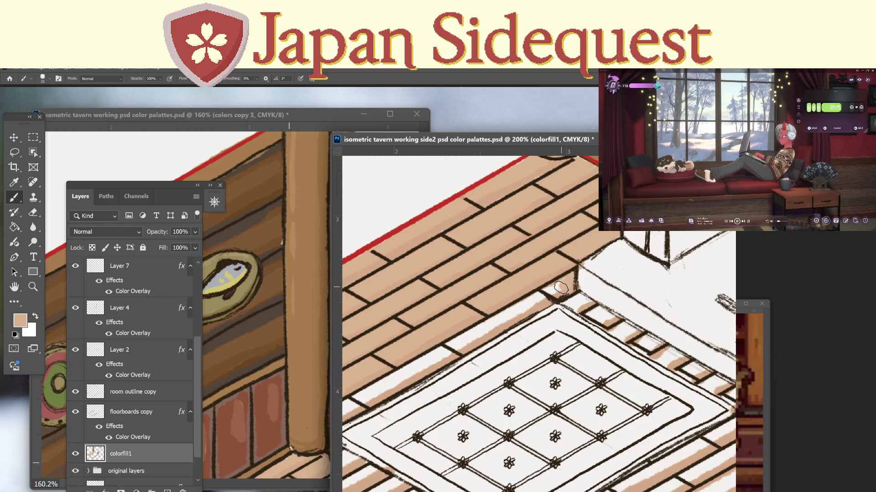
pyautogui.moveTo(508, 315)
pyautogui.mouseDown()
pyautogui.moveTo(352, 401)
pyautogui.moveTo(476, 335)
pyautogui.mouseUp()
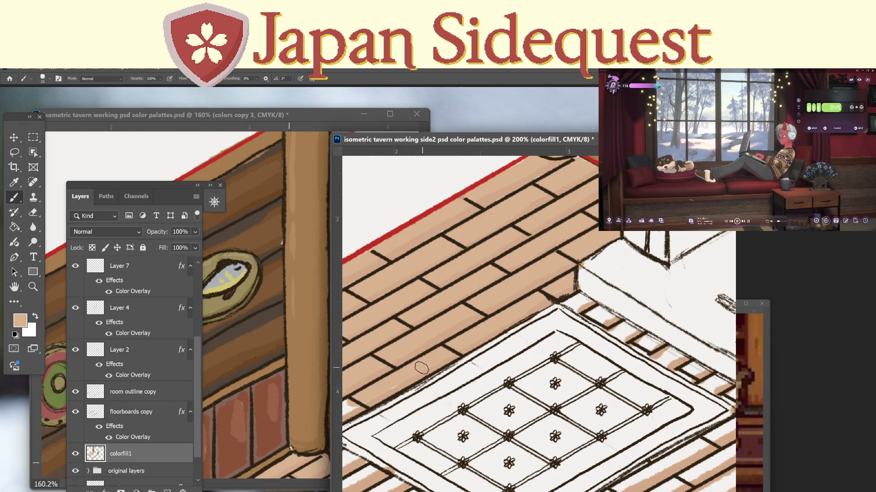
pyautogui.moveTo(401, 376)
pyautogui.mouseDown()
pyautogui.moveTo(479, 323)
pyautogui.moveTo(559, 292)
pyautogui.mouseUp()
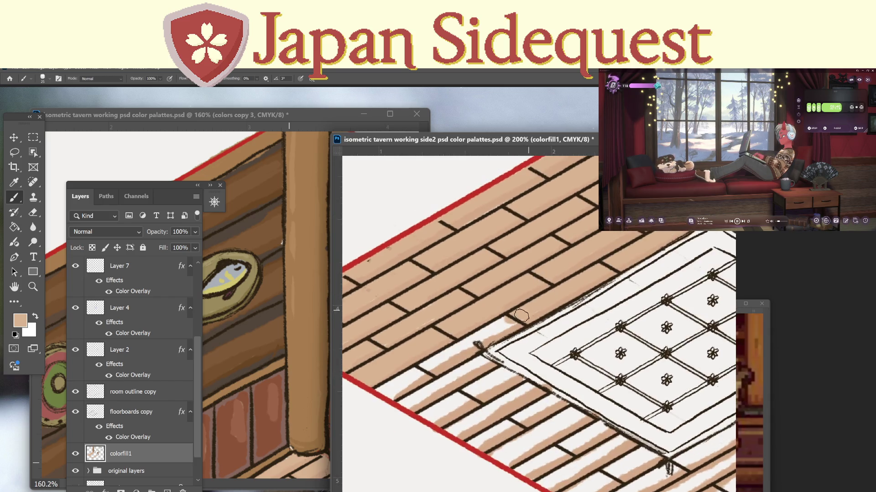
pyautogui.moveTo(508, 324); pyautogui.dragTo(390, 394)
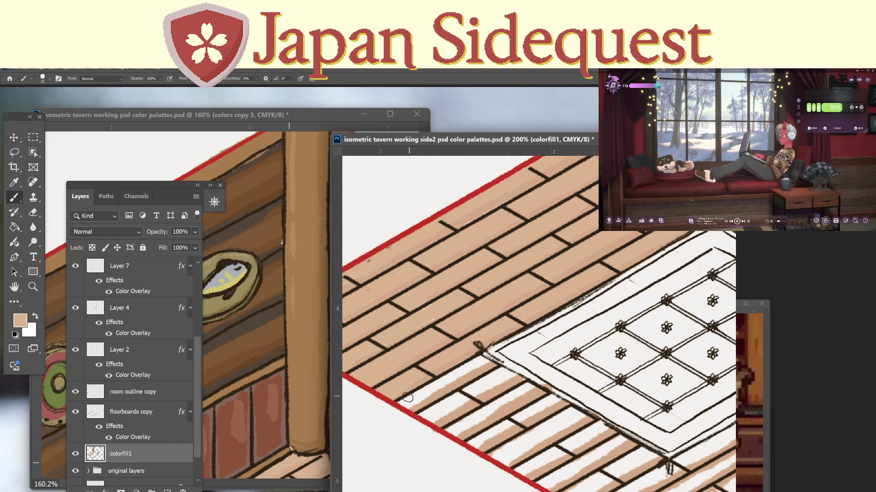
pyautogui.moveTo(400, 403)
pyautogui.mouseDown()
pyautogui.moveTo(483, 357)
pyautogui.moveTo(411, 404)
pyautogui.moveTo(434, 408)
pyautogui.moveTo(506, 373)
pyautogui.moveTo(426, 417)
pyautogui.moveTo(472, 415)
pyautogui.moveTo(530, 386)
pyautogui.moveTo(449, 432)
pyautogui.mouseUp()
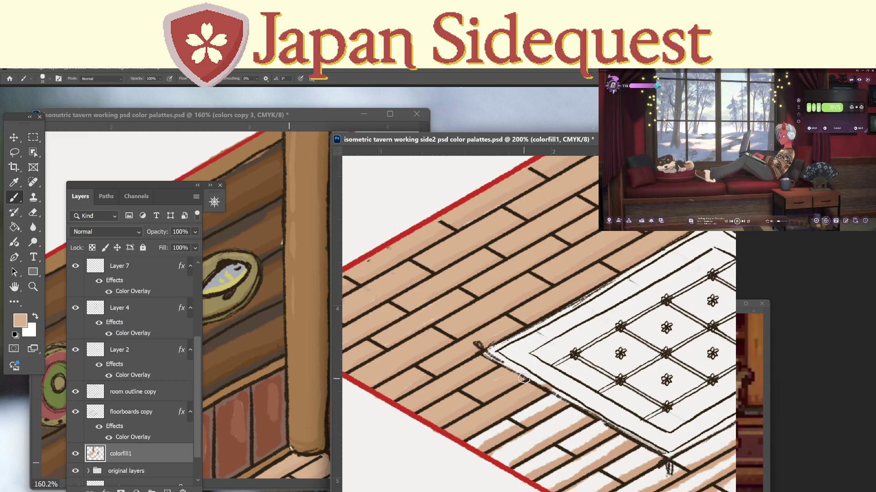
pyautogui.moveTo(553, 395); pyautogui.dragTo(473, 444)
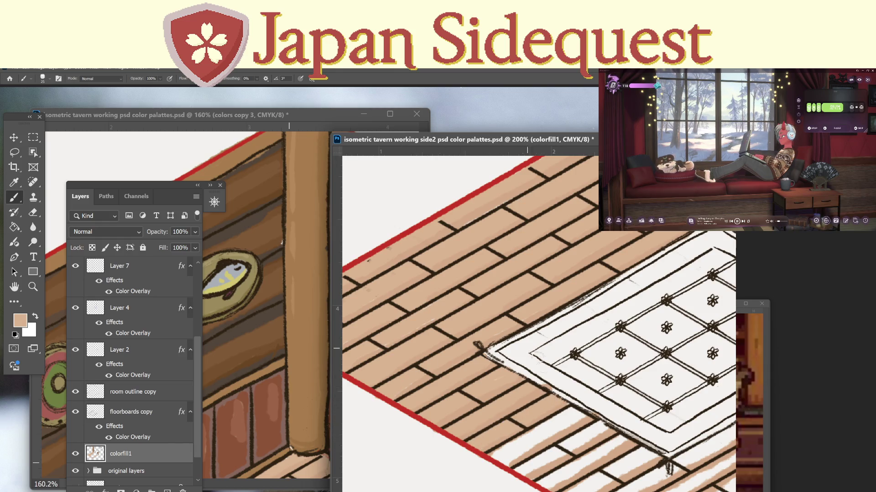
pyautogui.moveTo(494, 330); pyautogui.dragTo(419, 281)
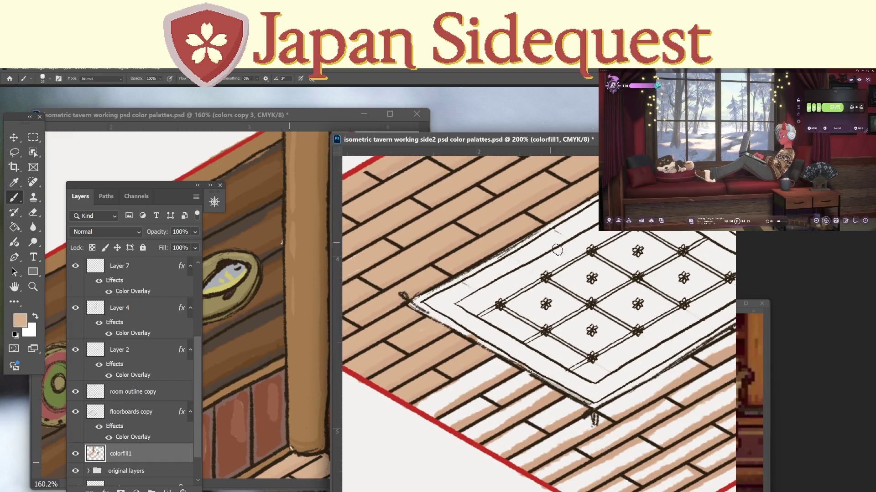
# Paint tan strokes from the red border up to the rug's lower edge, filling plank streaks.
pyautogui.moveTo(422, 408)
pyautogui.mouseDown()
pyautogui.moveTo(479, 367)
pyautogui.moveTo(502, 364)
pyautogui.mouseUp()
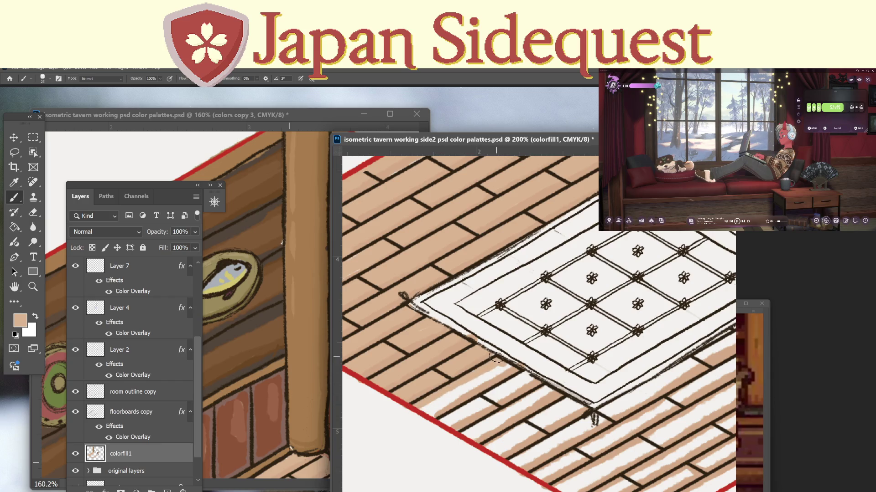
pyautogui.moveTo(507, 365)
pyautogui.mouseDown()
pyautogui.moveTo(423, 410)
pyautogui.moveTo(457, 394)
pyautogui.mouseUp()
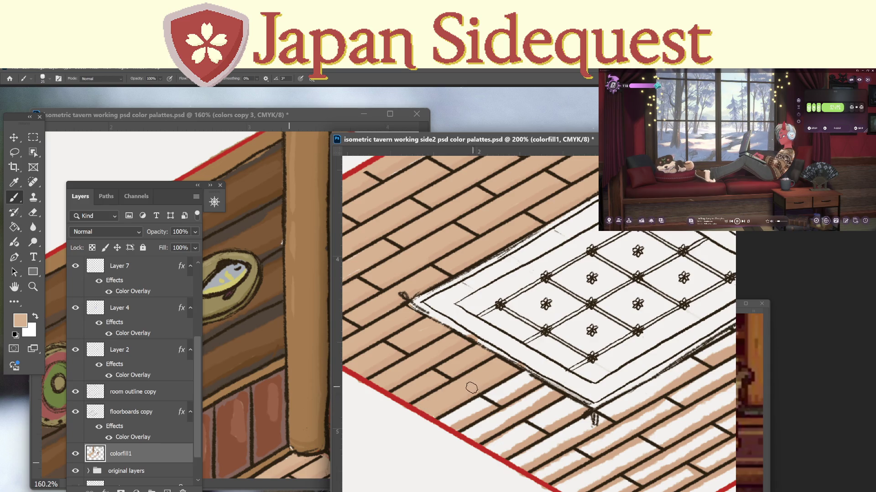
pyautogui.moveTo(441, 423)
pyautogui.mouseDown()
pyautogui.moveTo(526, 375)
pyautogui.moveTo(458, 416)
pyautogui.moveTo(474, 404)
pyautogui.mouseUp()
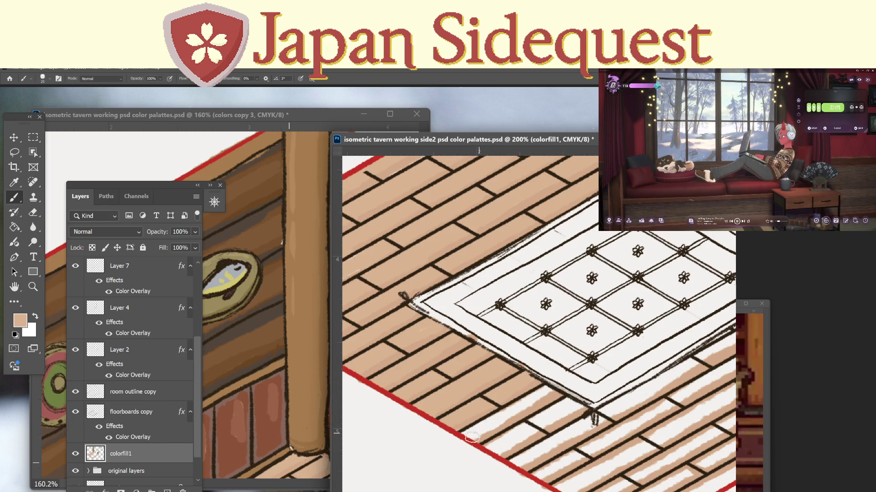
pyautogui.moveTo(466, 433)
pyautogui.mouseDown()
pyautogui.moveTo(542, 390)
pyautogui.moveTo(470, 437)
pyautogui.moveTo(507, 434)
pyautogui.moveTo(576, 404)
pyautogui.moveTo(490, 450)
pyautogui.moveTo(507, 428)
pyautogui.mouseUp()
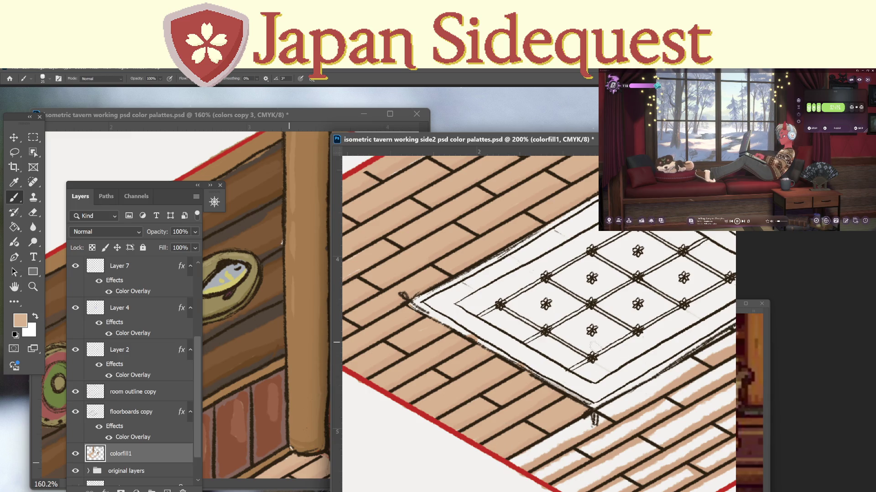
pyautogui.moveTo(613, 463)
pyautogui.mouseDown()
pyautogui.moveTo(556, 442)
pyautogui.moveTo(508, 371)
pyautogui.mouseUp()
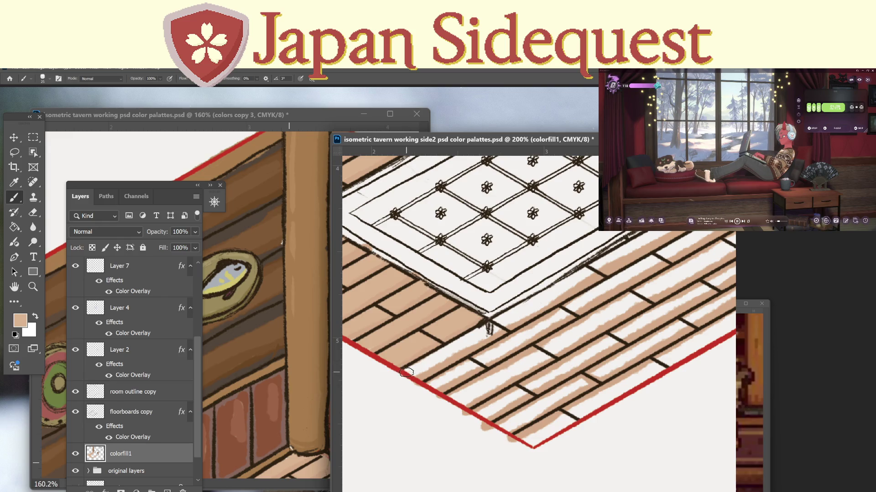
pyautogui.moveTo(407, 373)
pyautogui.mouseDown()
pyautogui.moveTo(488, 326)
pyautogui.moveTo(406, 376)
pyautogui.mouseUp()
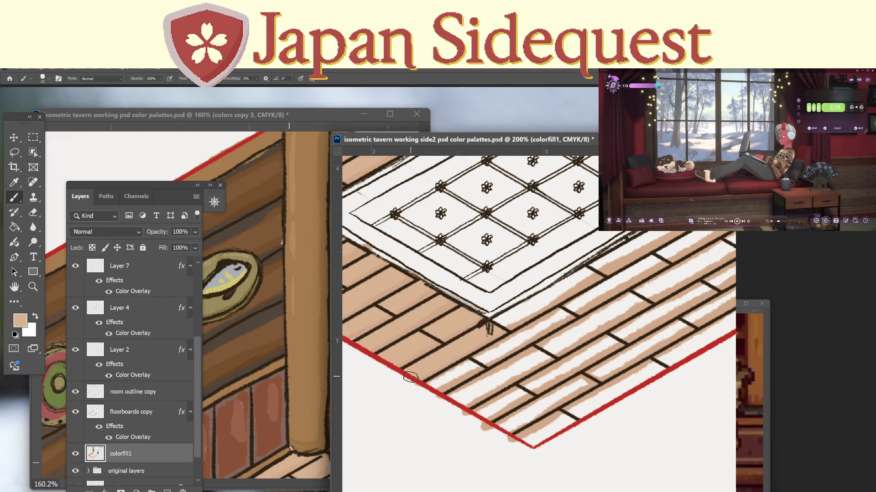
pyautogui.moveTo(507, 335)
pyautogui.mouseDown()
pyautogui.moveTo(447, 375)
pyautogui.moveTo(461, 348)
pyautogui.moveTo(495, 329)
pyautogui.moveTo(446, 363)
pyautogui.mouseUp()
pyautogui.moveTo(534, 304)
pyautogui.mouseDown()
pyautogui.moveTo(623, 254)
pyautogui.moveTo(530, 312)
pyautogui.moveTo(479, 371)
pyautogui.mouseUp()
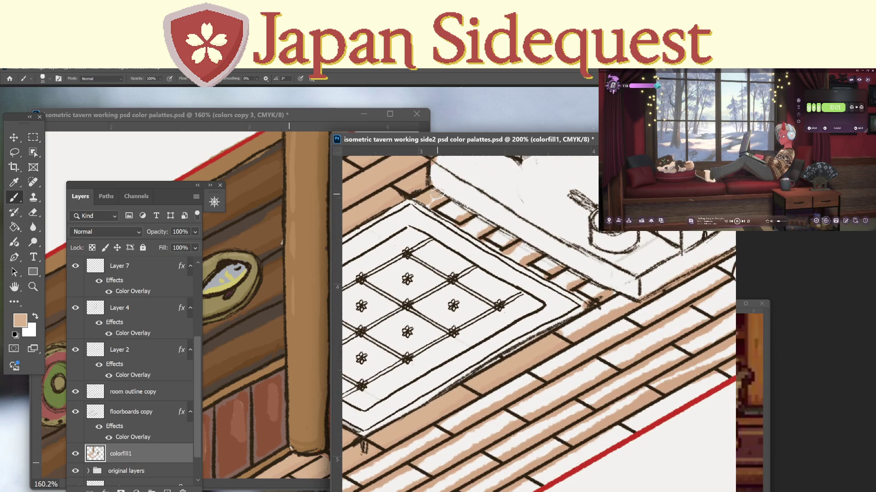
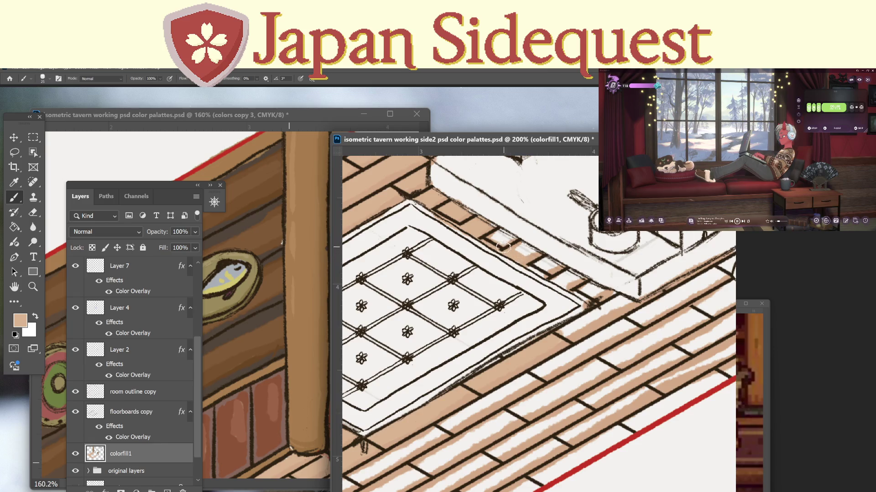
# Paint tan over the white gaps along plank edges and where the planks meet the log.
pyautogui.moveTo(496, 234)
pyautogui.mouseDown()
pyautogui.moveTo(556, 264)
pyautogui.moveTo(528, 266)
pyautogui.mouseUp()
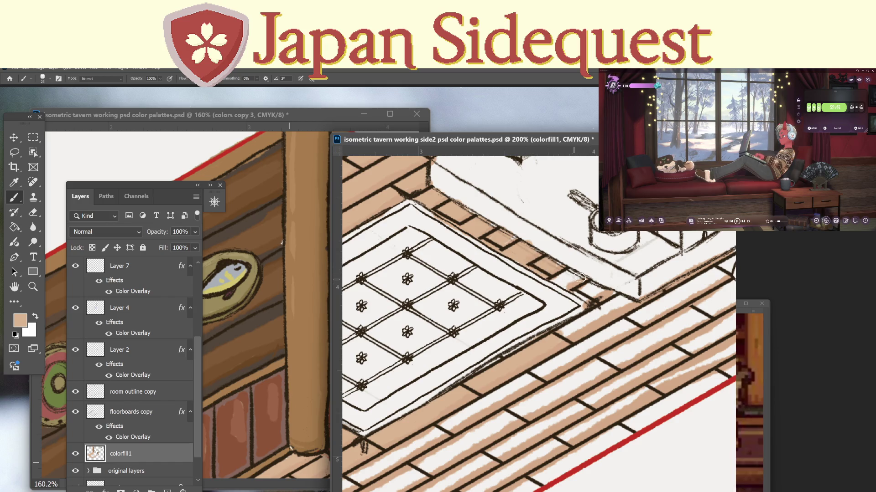
pyautogui.moveTo(579, 278)
pyautogui.mouseDown()
pyautogui.moveTo(567, 274)
pyautogui.moveTo(591, 292)
pyautogui.mouseUp()
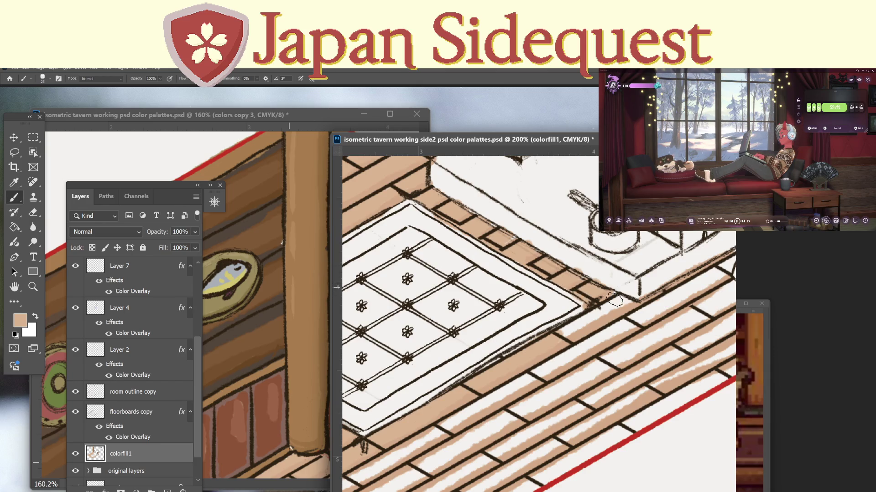
pyautogui.moveTo(613, 307); pyautogui.dragTo(630, 299)
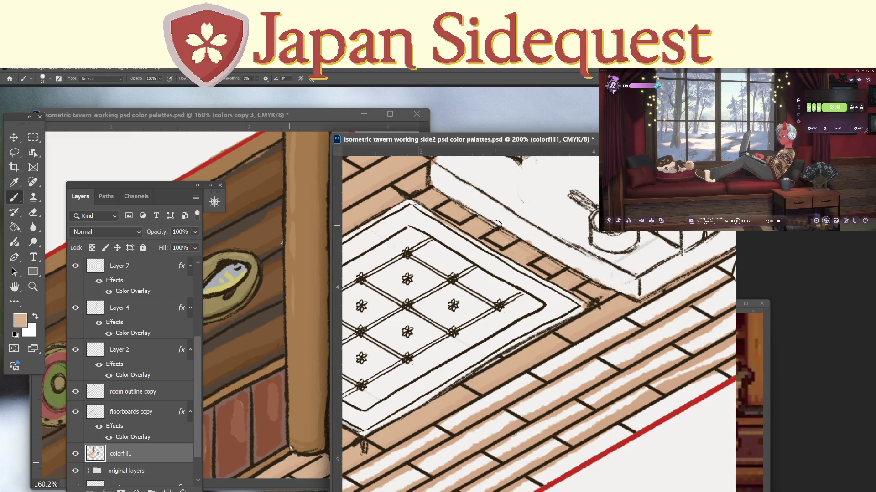
pyautogui.hscroll(3, 666, 292)
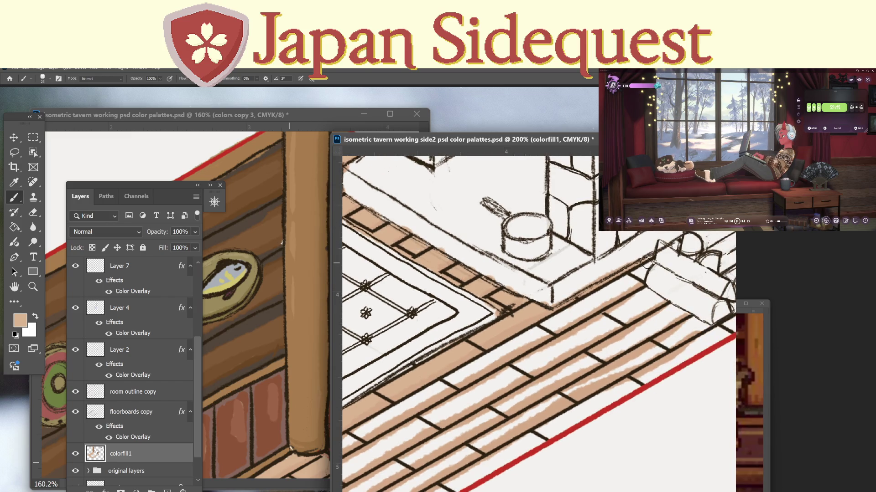
pyautogui.moveTo(645, 263)
pyautogui.mouseDown()
pyautogui.moveTo(632, 274)
pyautogui.moveTo(641, 277)
pyautogui.moveTo(535, 336)
pyautogui.mouseUp()
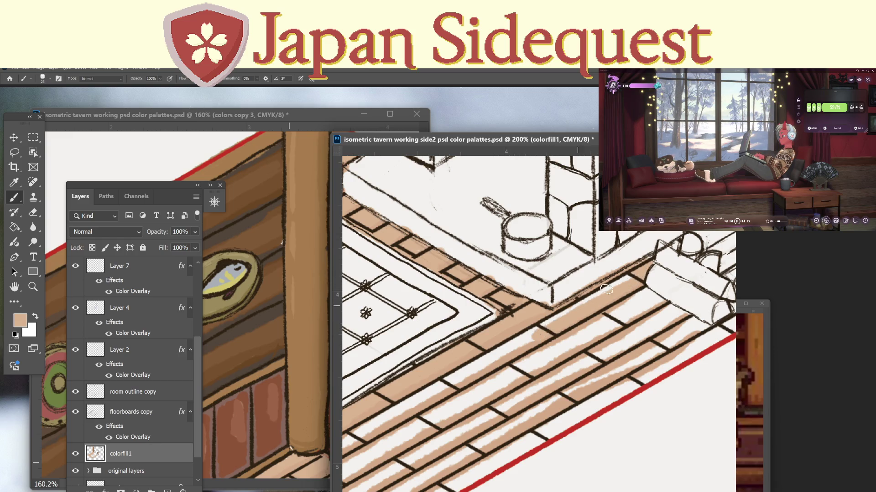
pyautogui.moveTo(606, 288)
pyautogui.mouseDown()
pyautogui.moveTo(616, 280)
pyautogui.moveTo(443, 383)
pyautogui.mouseUp()
pyautogui.moveTo(533, 338)
pyautogui.mouseDown()
pyautogui.moveTo(448, 383)
pyautogui.moveTo(594, 311)
pyautogui.mouseUp()
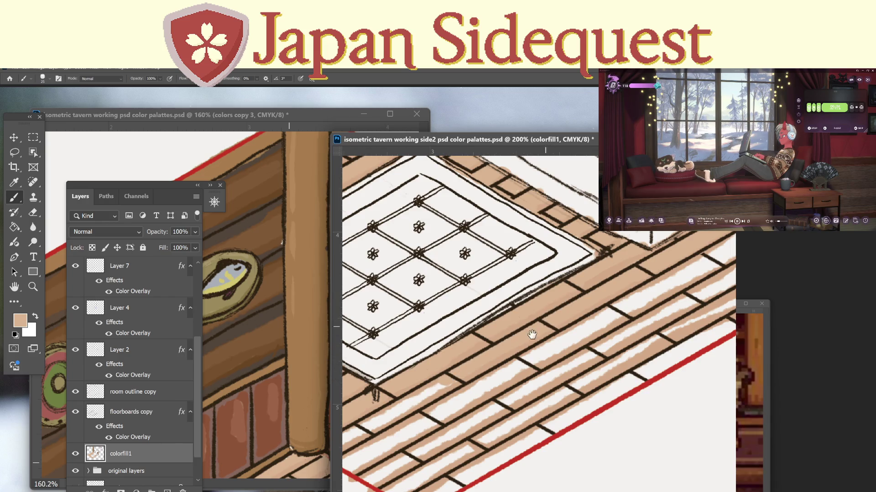
# Cover the remaining pale streaks on the floorboards near the fireplace with tan.
pyautogui.moveTo(532, 335); pyautogui.dragTo(619, 271)
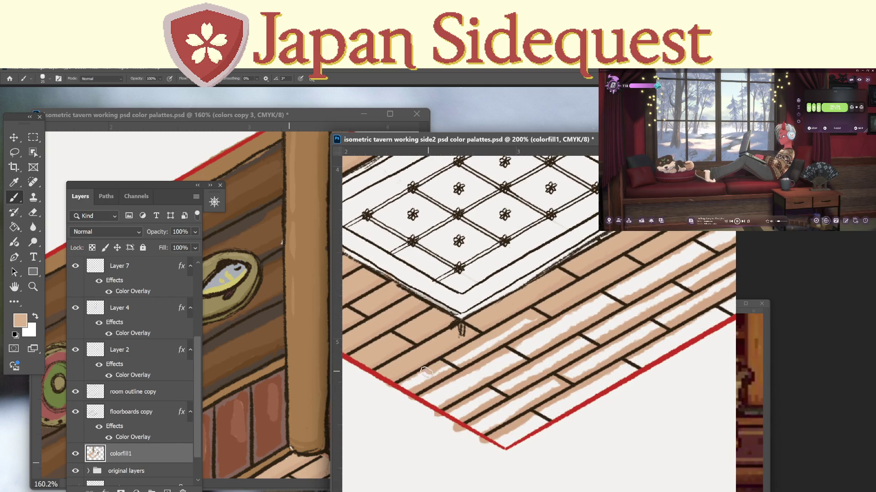
pyautogui.moveTo(416, 382); pyautogui.dragTo(537, 315)
pyautogui.moveTo(488, 343)
pyautogui.mouseDown()
pyautogui.moveTo(415, 377)
pyautogui.moveTo(429, 397)
pyautogui.moveTo(628, 288)
pyautogui.moveTo(434, 394)
pyautogui.mouseUp()
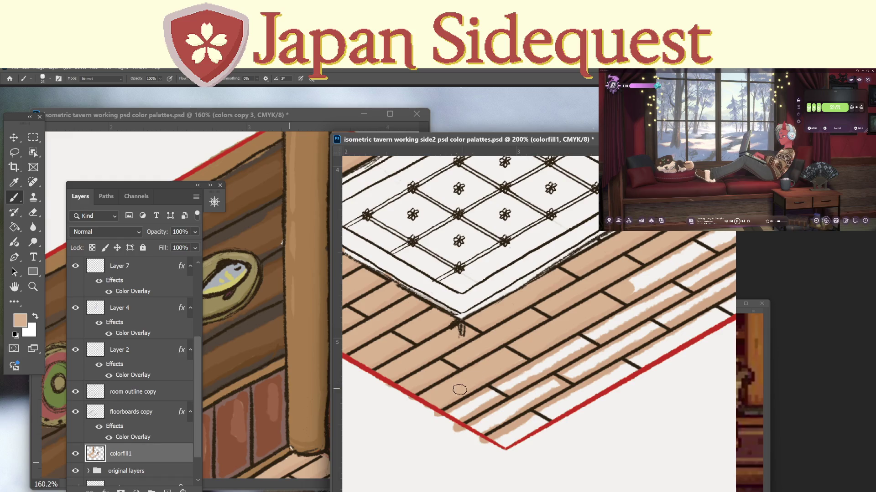
pyautogui.moveTo(504, 360); pyautogui.dragTo(396, 409)
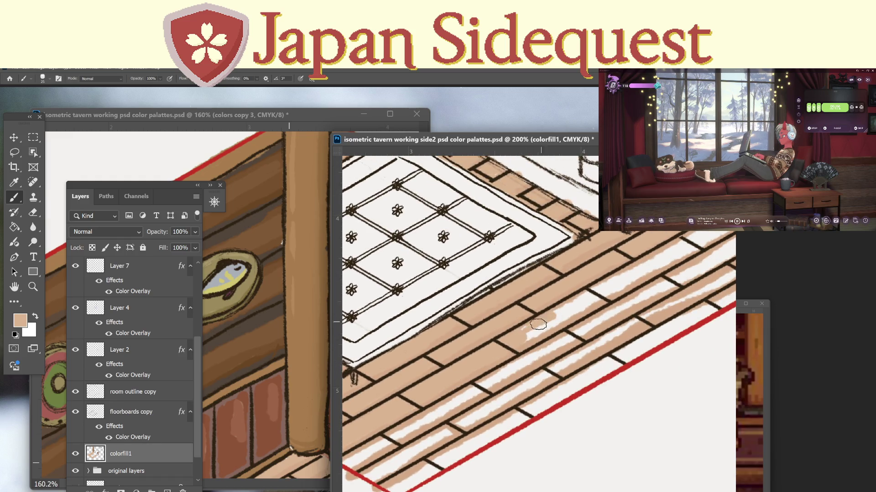
pyautogui.moveTo(529, 328)
pyautogui.mouseDown()
pyautogui.moveTo(593, 294)
pyautogui.moveTo(519, 341)
pyautogui.moveTo(600, 297)
pyautogui.moveTo(522, 328)
pyautogui.mouseUp()
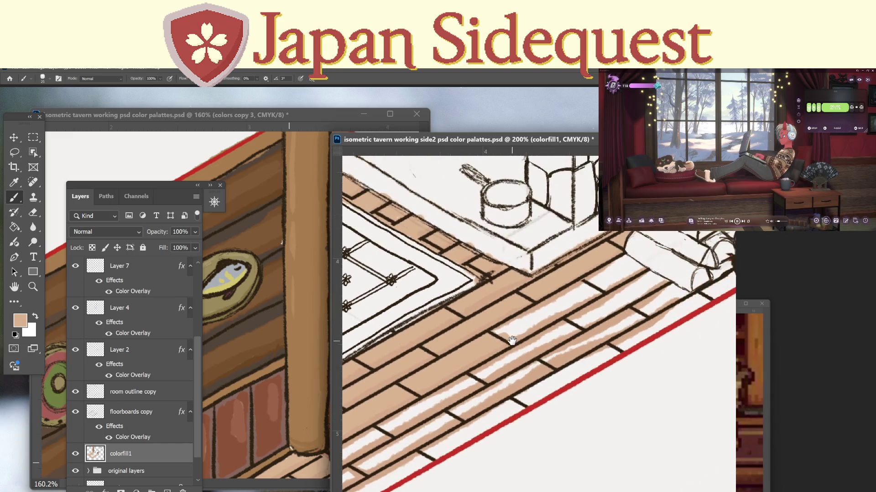
pyautogui.moveTo(629, 258)
pyautogui.mouseDown()
pyautogui.moveTo(492, 340)
pyautogui.moveTo(638, 264)
pyautogui.moveTo(560, 307)
pyautogui.moveTo(594, 291)
pyautogui.mouseUp()
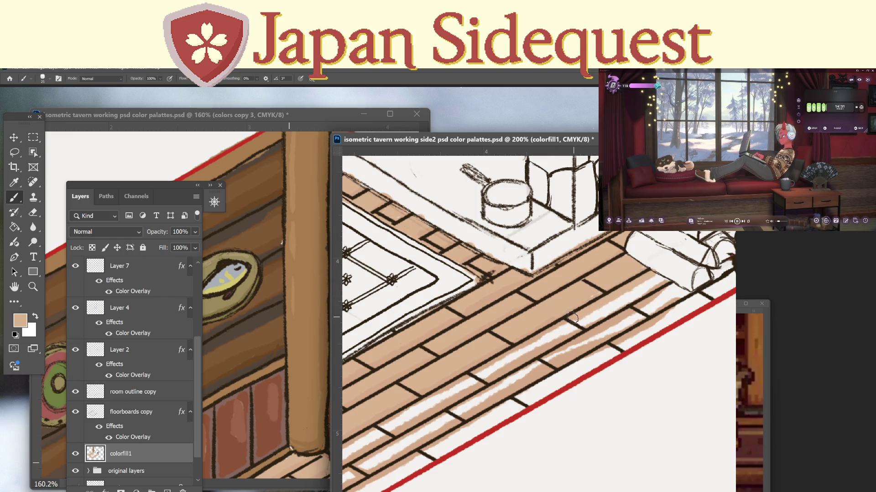
pyautogui.moveTo(531, 343)
pyautogui.mouseDown()
pyautogui.moveTo(484, 373)
pyautogui.moveTo(661, 278)
pyautogui.mouseUp()
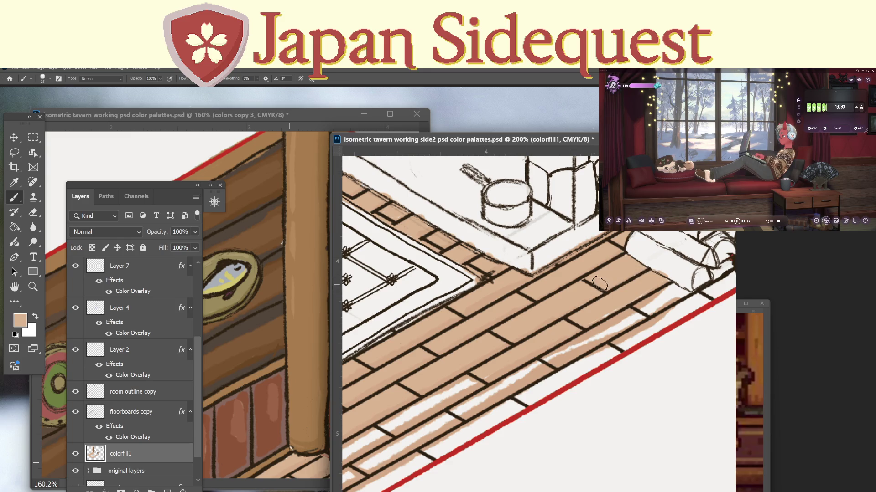
# Sample the floorboard tan and brush it over the white strip beside the red floor edge.
pyautogui.press('i')
pyautogui.click(501, 368)
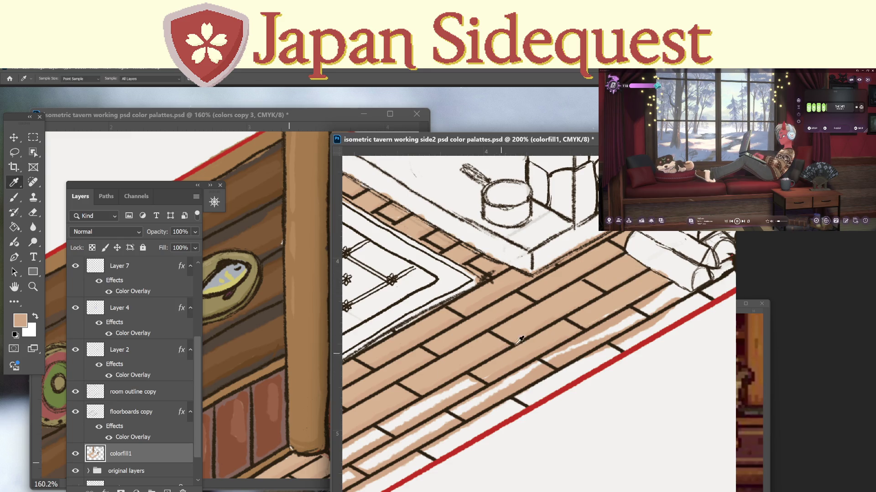
pyautogui.press('b')
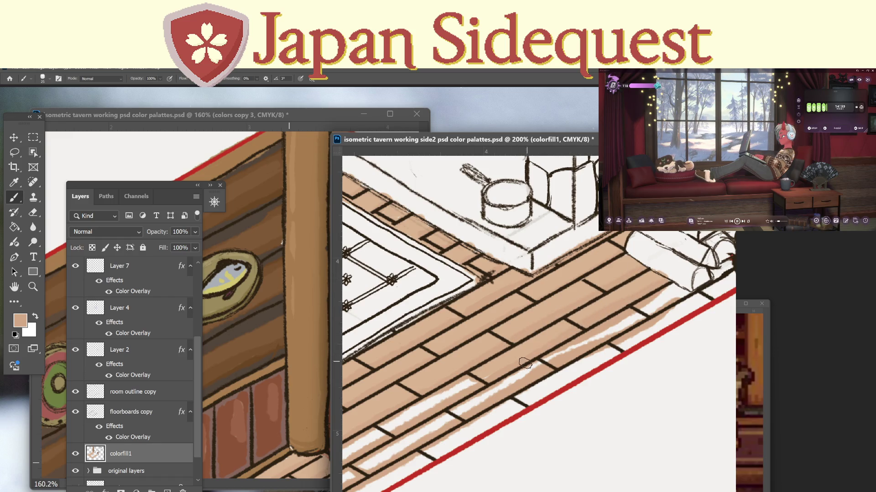
pyautogui.keyDown('alt'); pyautogui.click(572, 294); pyautogui.keyUp('alt')
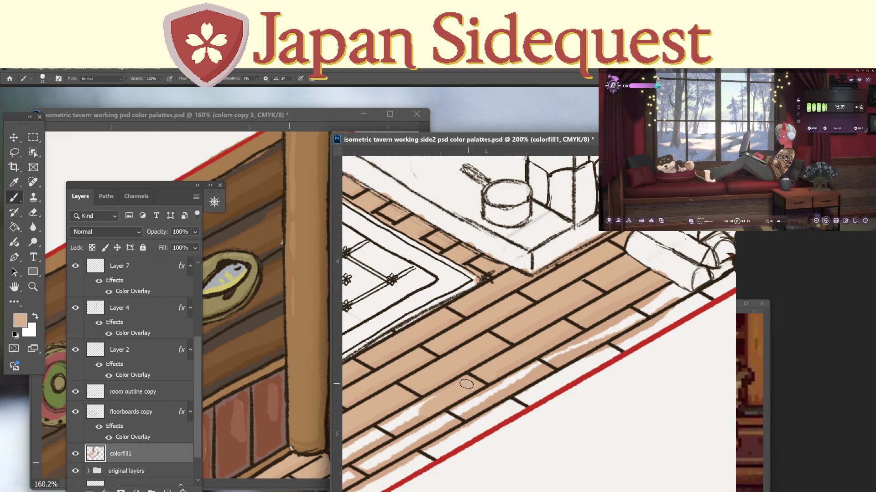
pyautogui.moveTo(375, 437)
pyautogui.mouseDown()
pyautogui.moveTo(560, 325)
pyautogui.moveTo(406, 408)
pyautogui.moveTo(434, 413)
pyautogui.moveTo(680, 280)
pyautogui.moveTo(679, 294)
pyautogui.moveTo(451, 430)
pyautogui.moveTo(698, 292)
pyautogui.mouseUp()
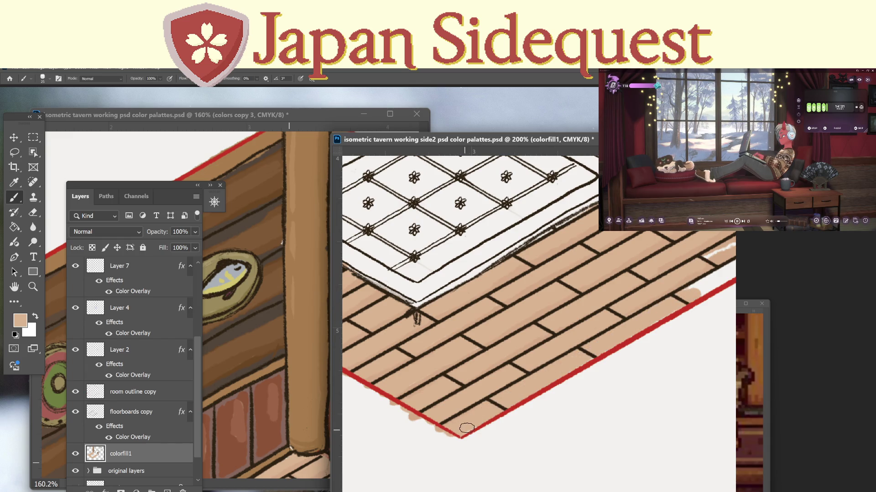
pyautogui.moveTo(526, 387); pyautogui.dragTo(398, 433)
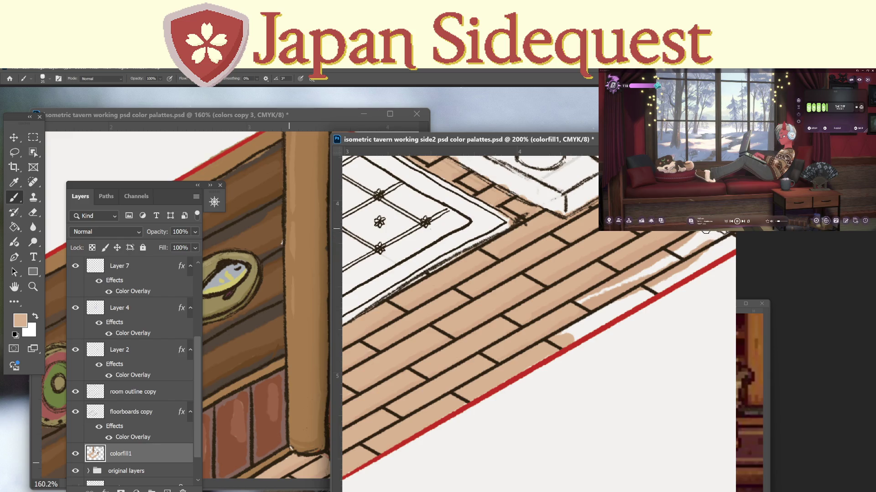
pyautogui.moveTo(701, 234)
pyautogui.mouseDown()
pyautogui.moveTo(606, 289)
pyautogui.moveTo(712, 237)
pyautogui.moveTo(622, 273)
pyautogui.moveTo(429, 383)
pyautogui.moveTo(650, 267)
pyautogui.moveTo(424, 399)
pyautogui.mouseUp()
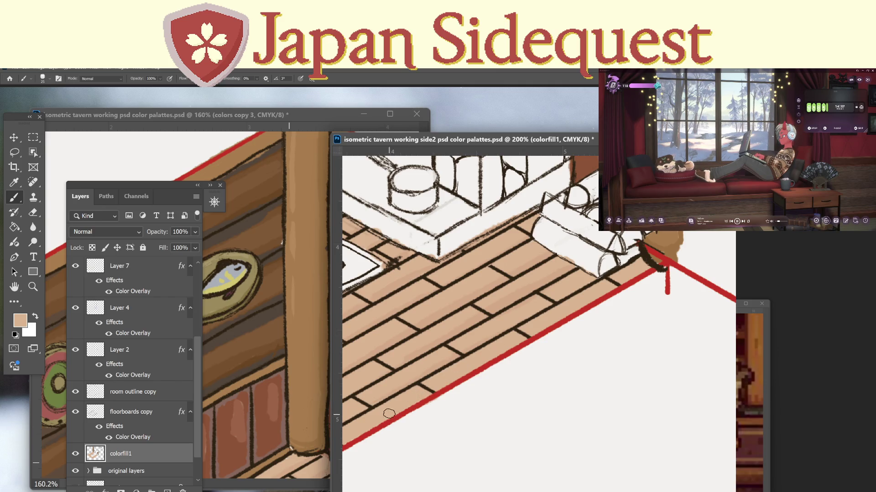
pyautogui.keyDown('alt'); pyautogui.click(474, 294); pyautogui.keyUp('alt')
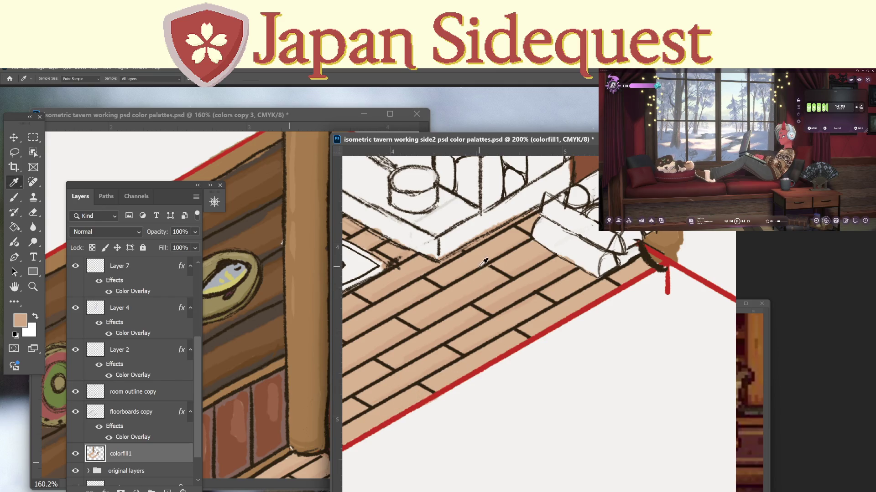
# Brush tan along the red border, then pan over the floorboards, fireplace and rug to check coverage.
pyautogui.moveTo(345, 444); pyautogui.dragTo(653, 270)
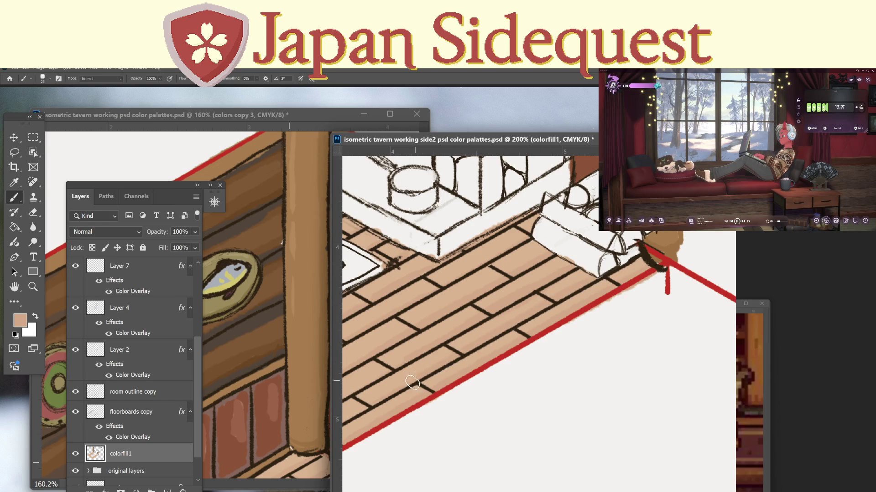
pyautogui.moveTo(385, 397); pyautogui.dragTo(584, 295)
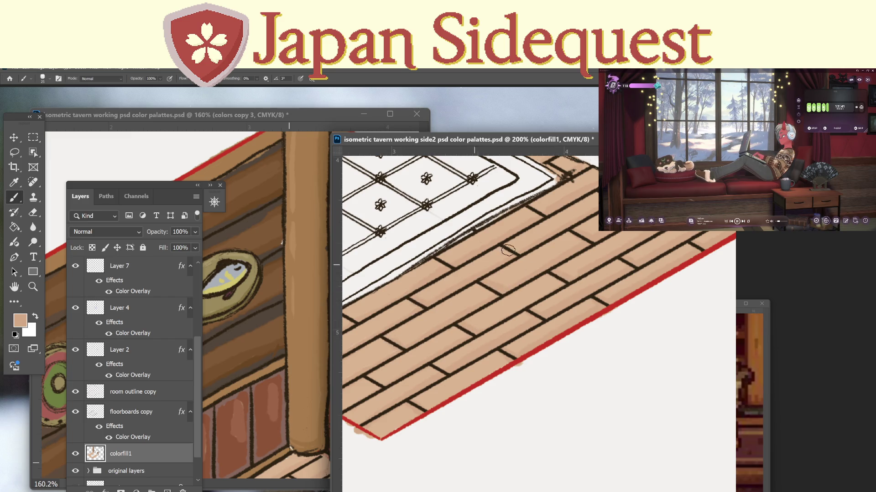
pyautogui.moveTo(407, 319); pyautogui.dragTo(473, 292)
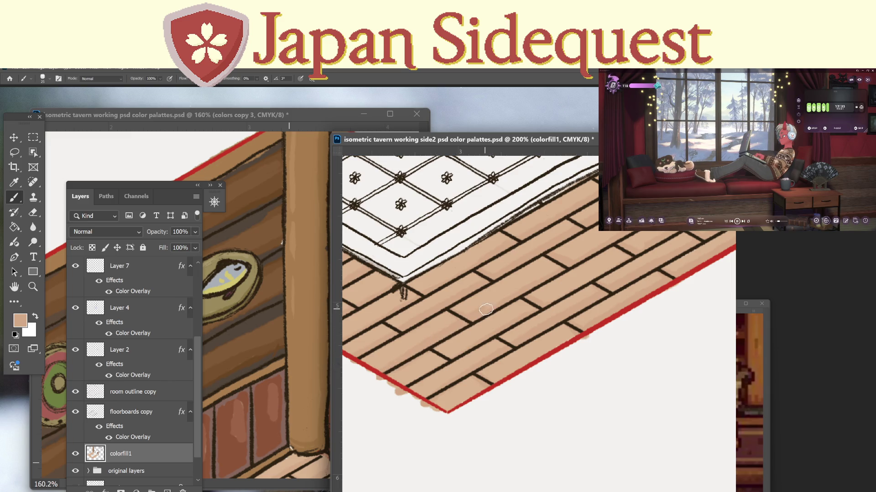
pyautogui.moveTo(609, 241); pyautogui.dragTo(400, 366)
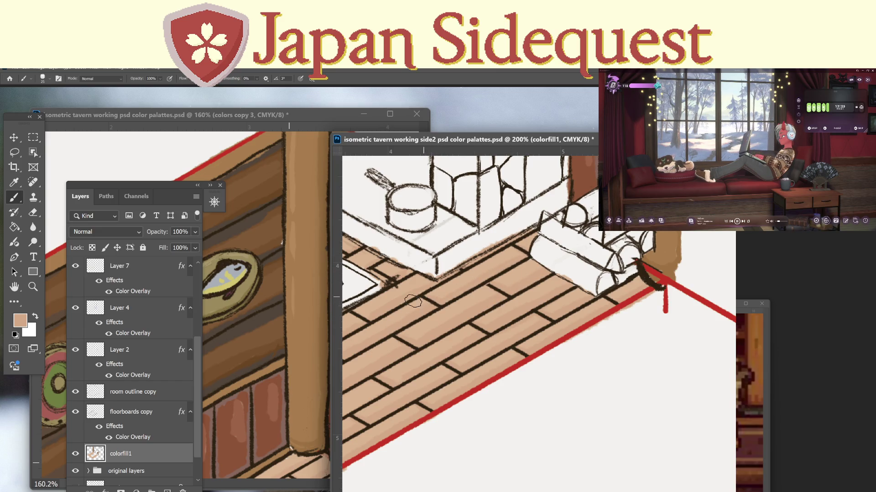
pyautogui.moveTo(389, 274); pyautogui.dragTo(509, 270)
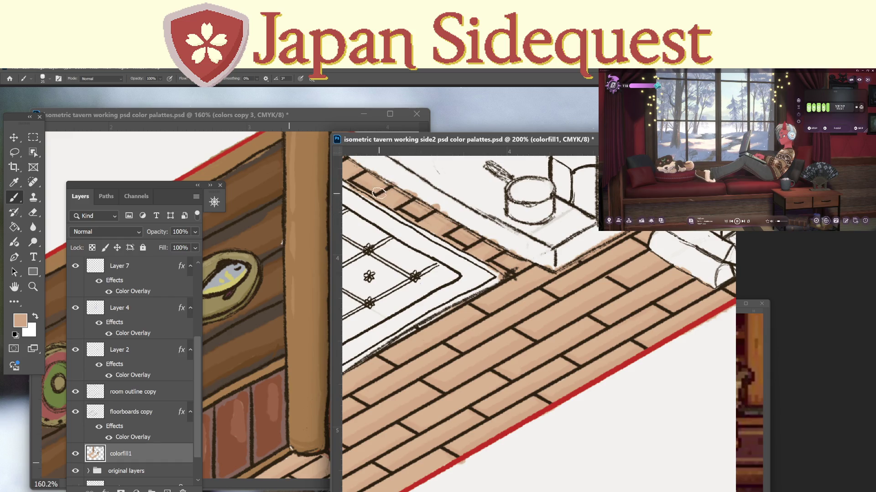
pyautogui.moveTo(379, 193); pyautogui.dragTo(525, 184)
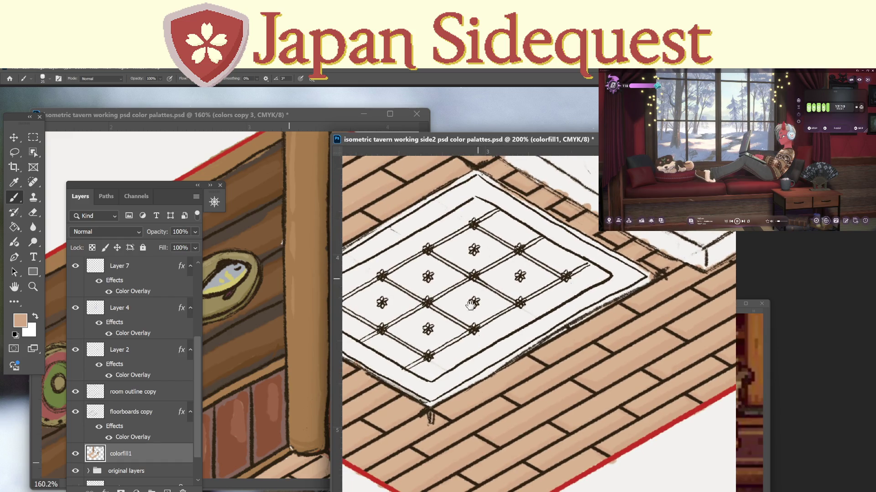
# Pan around the rug, upper floorboards and red corner line to inspect the floor colouring.
pyautogui.scroll(-3, 502, 175)
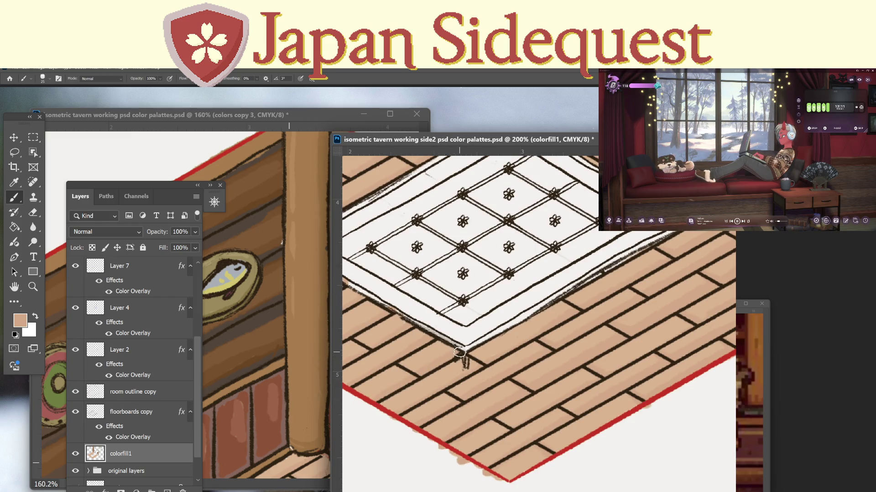
pyautogui.hscroll(-5, 417, 373)
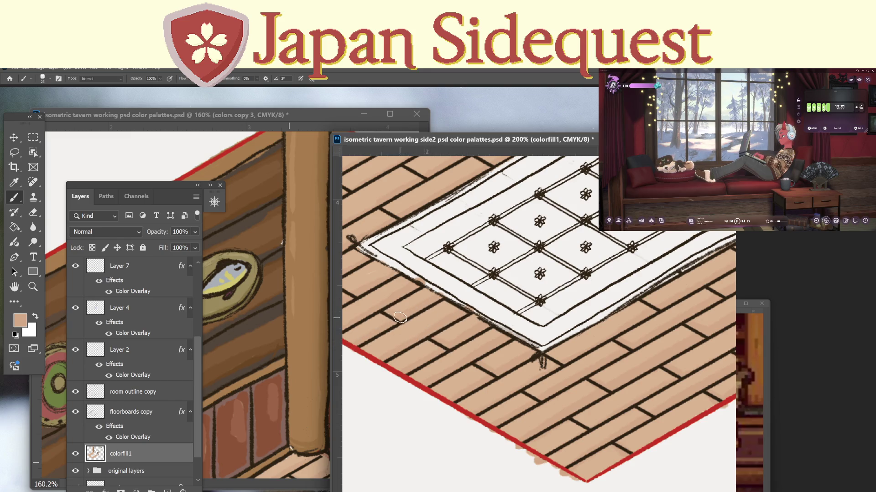
pyautogui.moveTo(402, 320); pyautogui.dragTo(462, 352)
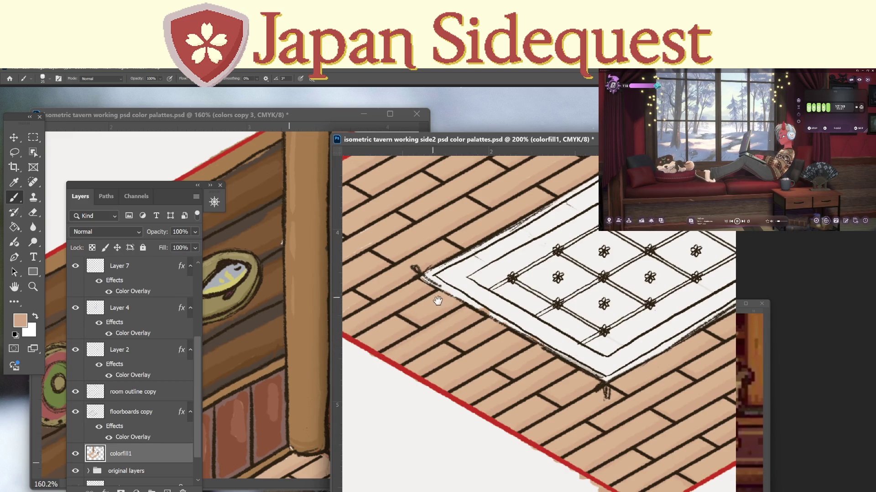
pyautogui.moveTo(433, 294); pyautogui.dragTo(419, 347)
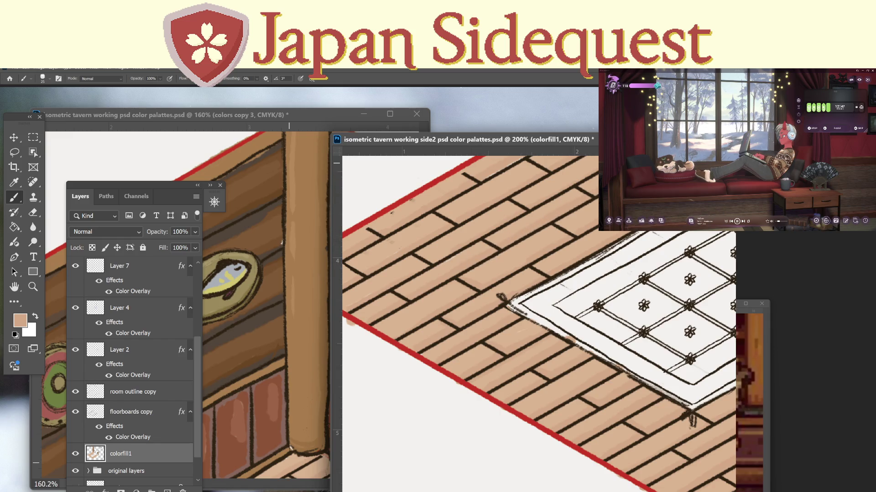
pyautogui.moveTo(512, 296); pyautogui.dragTo(440, 350)
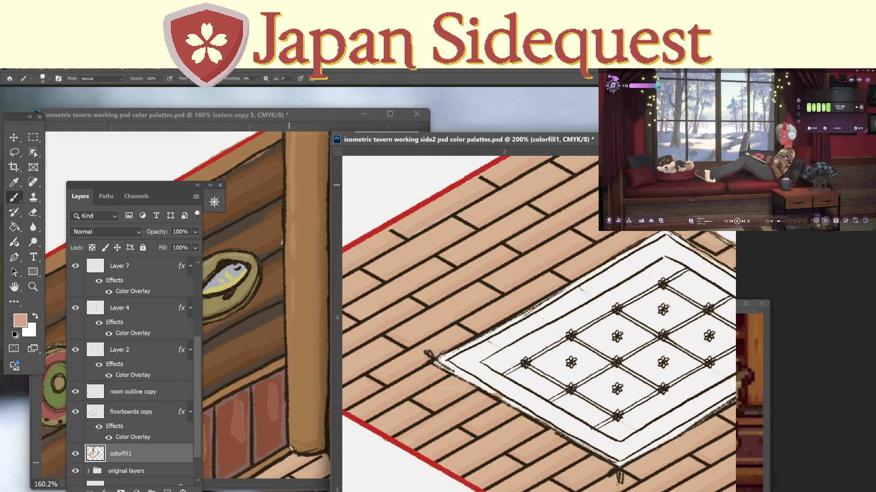
pyautogui.moveTo(730, 160); pyautogui.dragTo(661, 201)
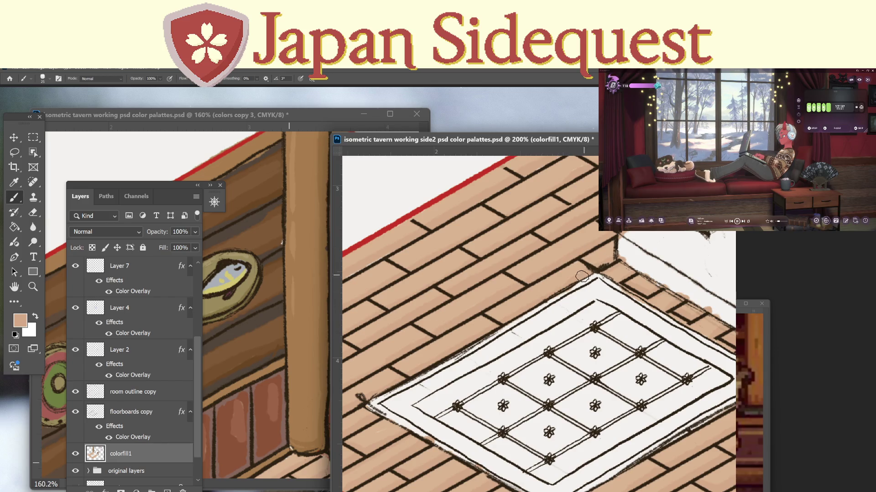
pyautogui.moveTo(543, 275); pyautogui.dragTo(564, 309)
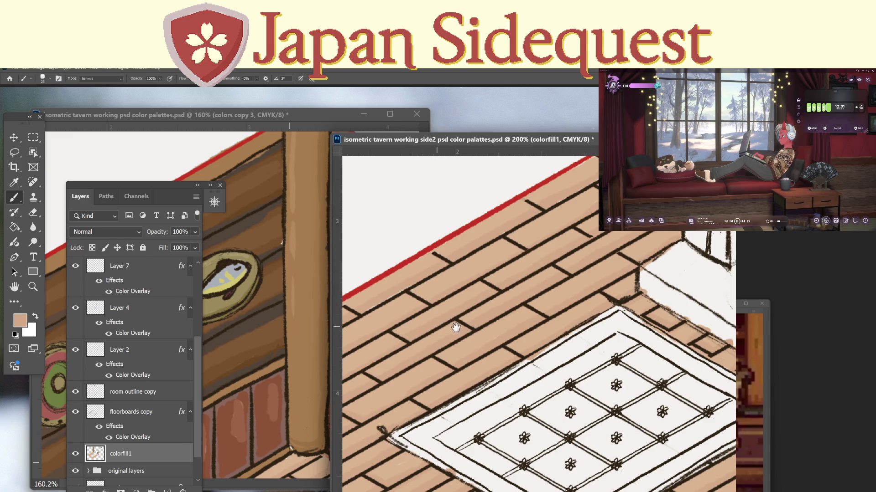
pyautogui.moveTo(456, 328); pyautogui.dragTo(549, 282)
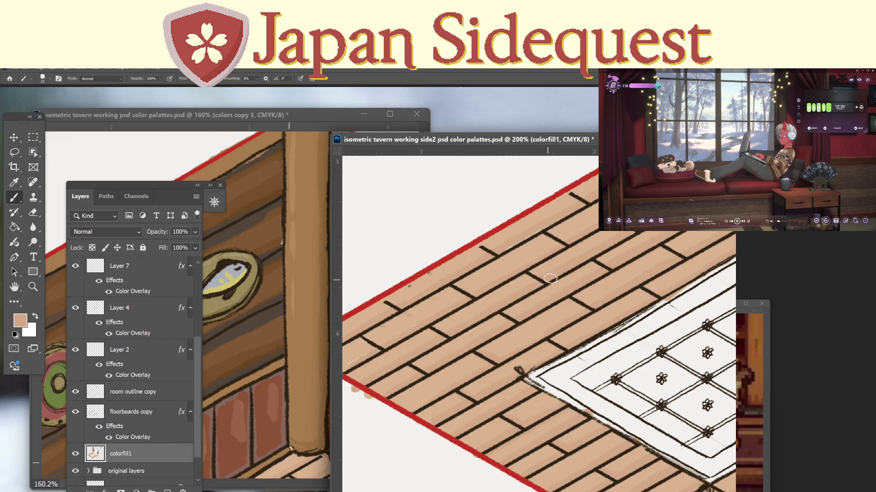
pyautogui.moveTo(361, 362); pyautogui.dragTo(401, 376)
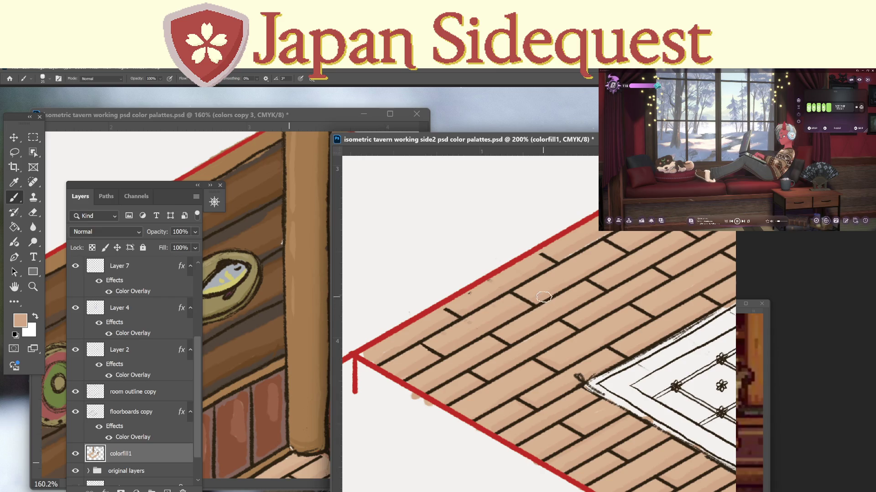
pyautogui.moveTo(626, 259)
pyautogui.mouseDown()
pyautogui.moveTo(610, 291)
pyautogui.moveTo(577, 312)
pyautogui.mouseUp()
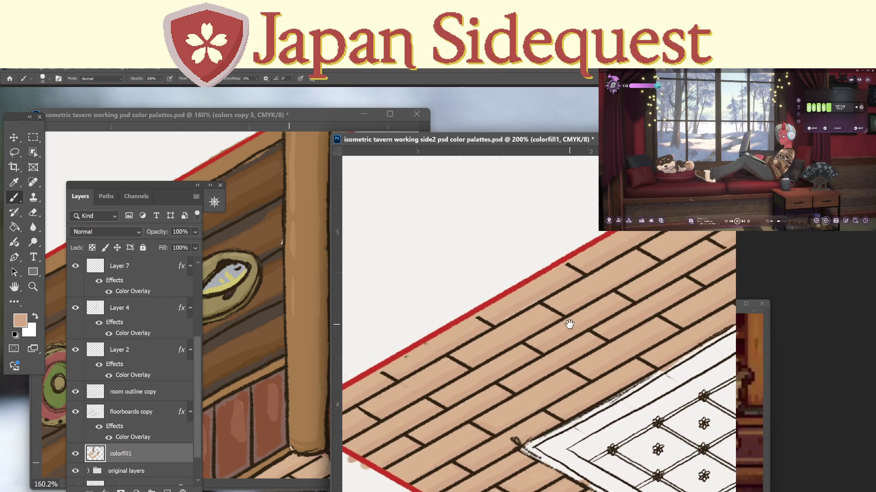
pyautogui.moveTo(679, 253); pyautogui.dragTo(564, 307)
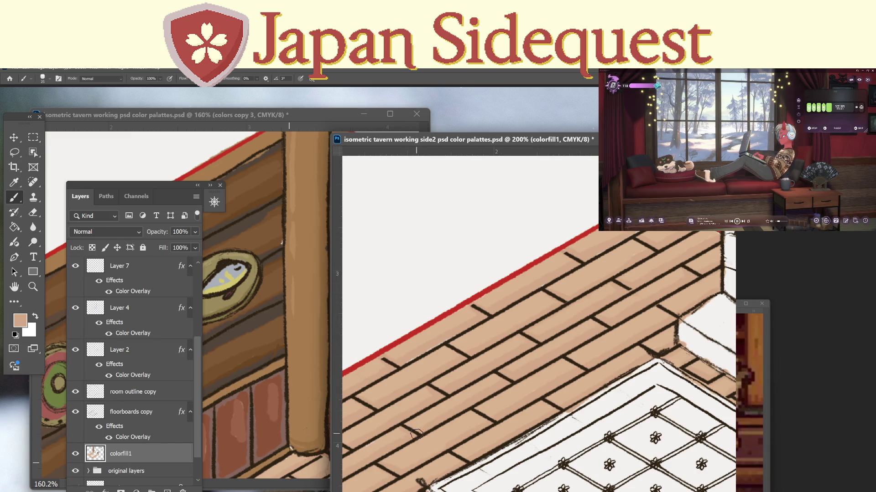
pyautogui.moveTo(448, 442); pyautogui.dragTo(539, 353)
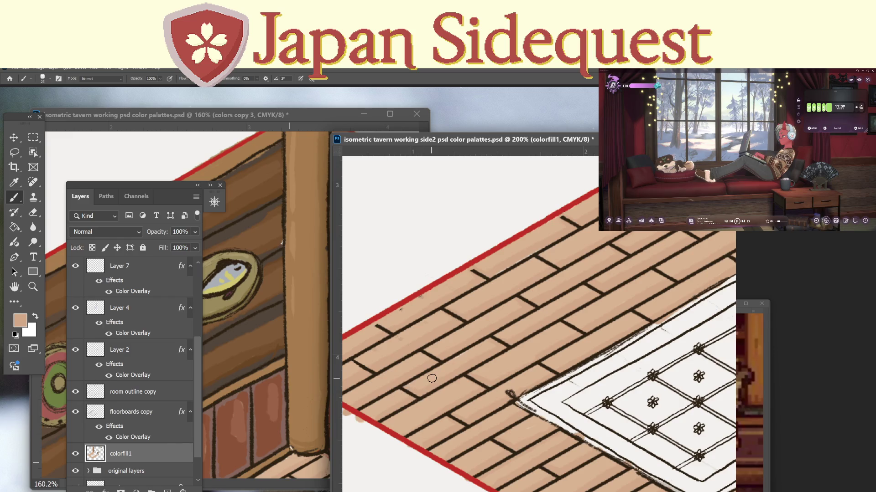
pyautogui.moveTo(411, 359); pyautogui.dragTo(439, 377)
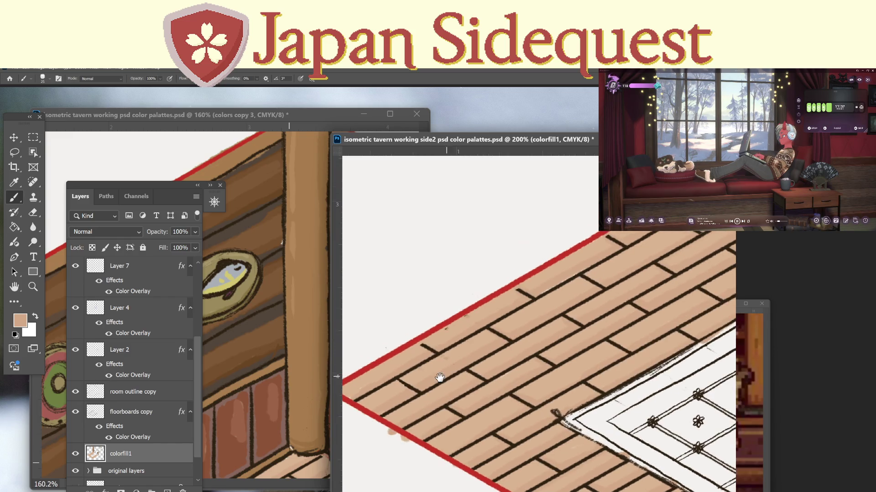
# Sample the floorboard colour, then zoom out to view the whole tavern floor.
pyautogui.keyDown('alt'); pyautogui.click(391, 365); pyautogui.keyUp('alt')
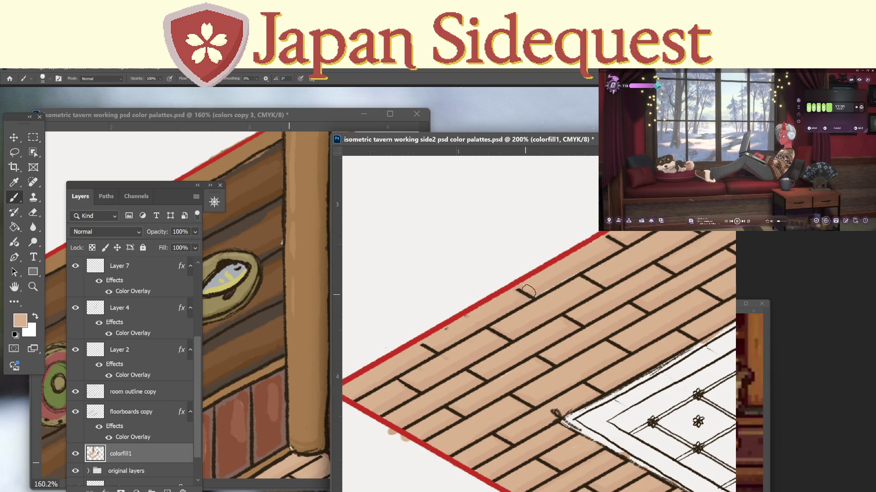
pyautogui.press('alt')
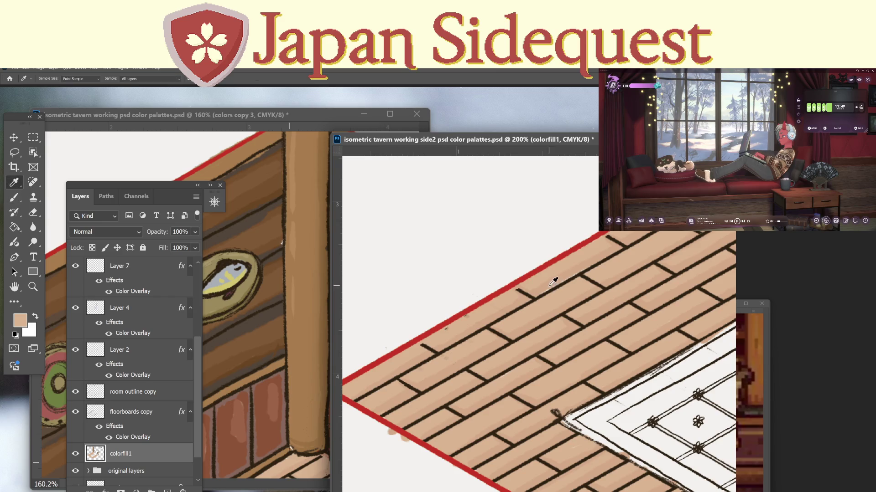
pyautogui.keyDown('alt'); pyautogui.click(552, 281); pyautogui.keyUp('alt')
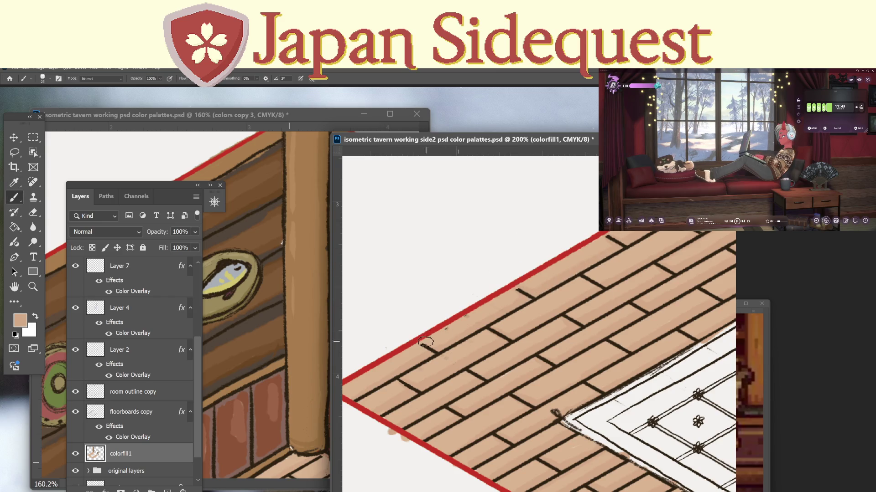
pyautogui.moveTo(598, 332); pyautogui.dragTo(492, 375)
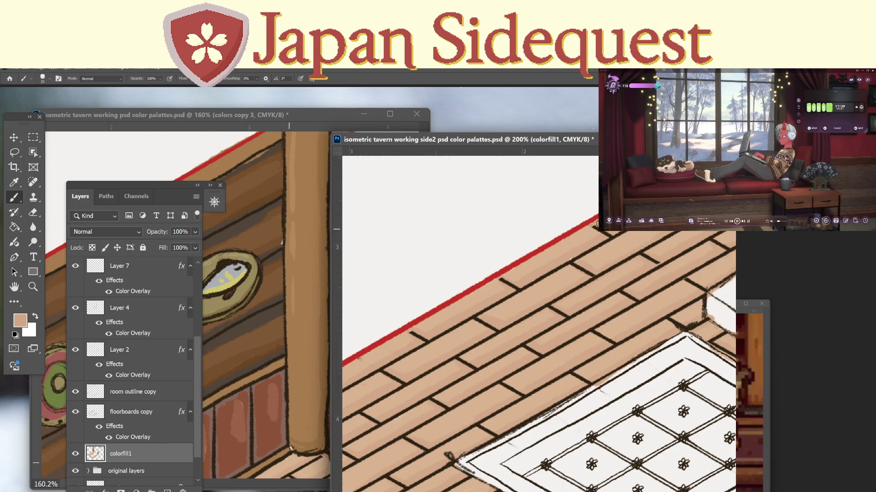
pyautogui.scroll(-2, 620, 234)
pyautogui.hscroll(-3, 593, 296)
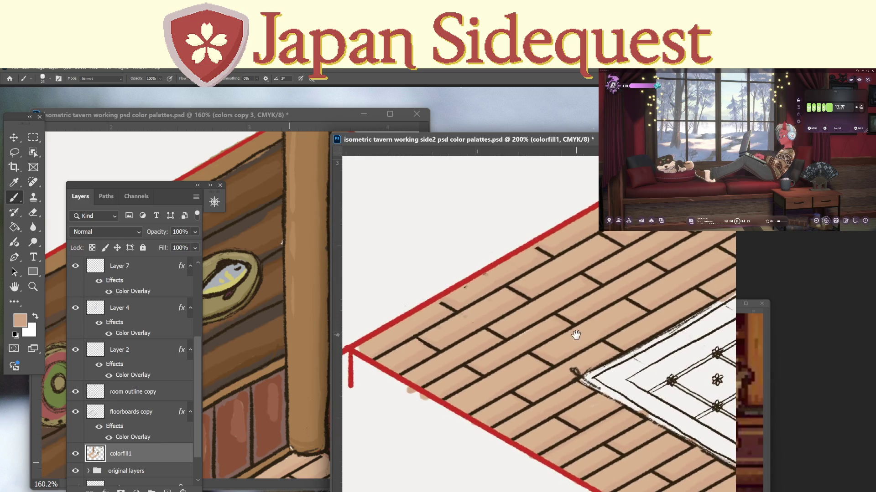
pyautogui.press('z')
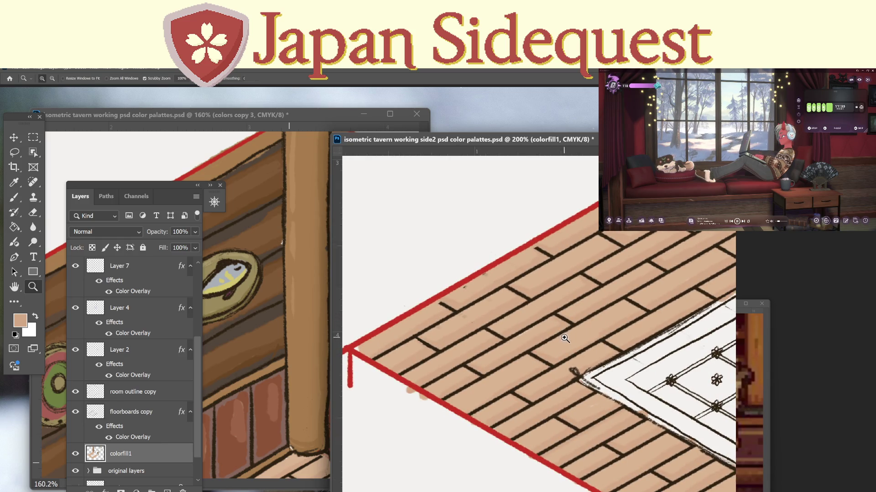
pyautogui.moveTo(570, 331)
pyautogui.mouseDown()
pyautogui.moveTo(554, 357)
pyautogui.moveTo(515, 360)
pyautogui.moveTo(593, 340)
pyautogui.mouseUp()
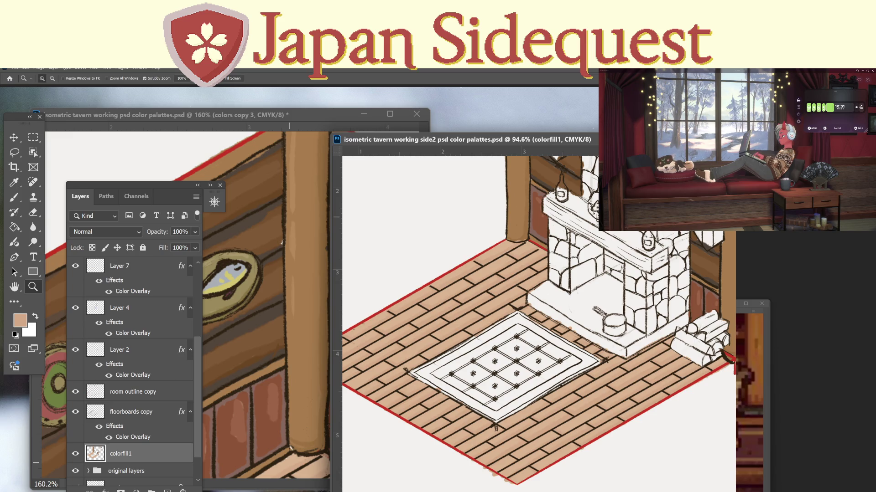
# Switch to the side2 document and bring its colour palette area into view.
pyautogui.hotkey('ctrl', 'Tab')
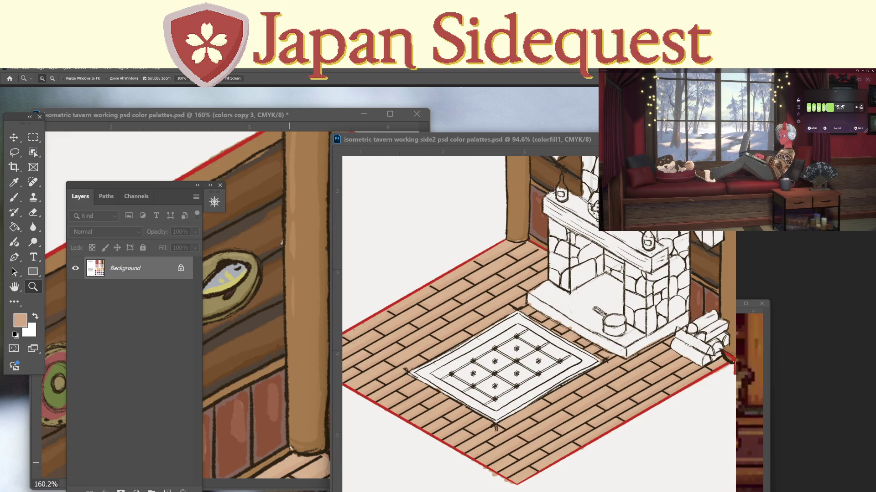
pyautogui.click(530, 136)
pyautogui.moveTo(712, 288)
pyautogui.mouseDown()
pyautogui.moveTo(256, 395)
pyautogui.moveTo(402, 451)
pyautogui.mouseUp()
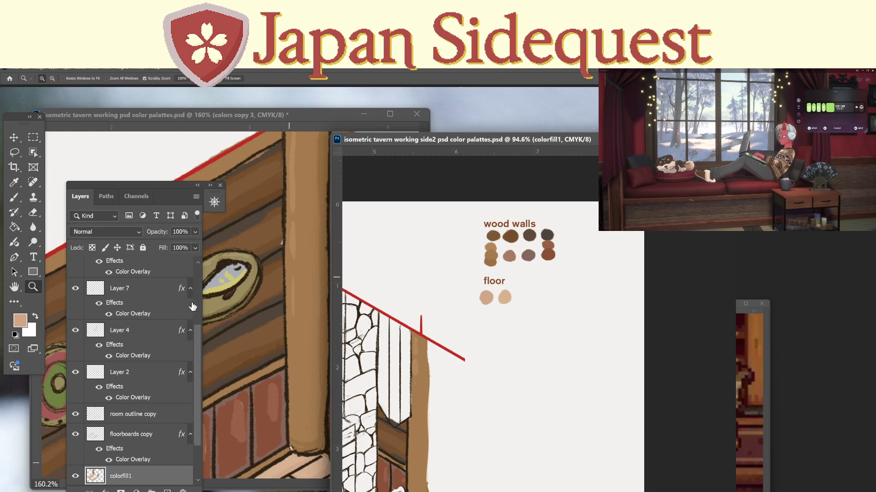
pyautogui.scroll(5, 194, 303)
# Duplicate the floor label below the floor swatches and retitle it 'stone fireplace'.
pyautogui.click(117, 294)
pyautogui.press('v')
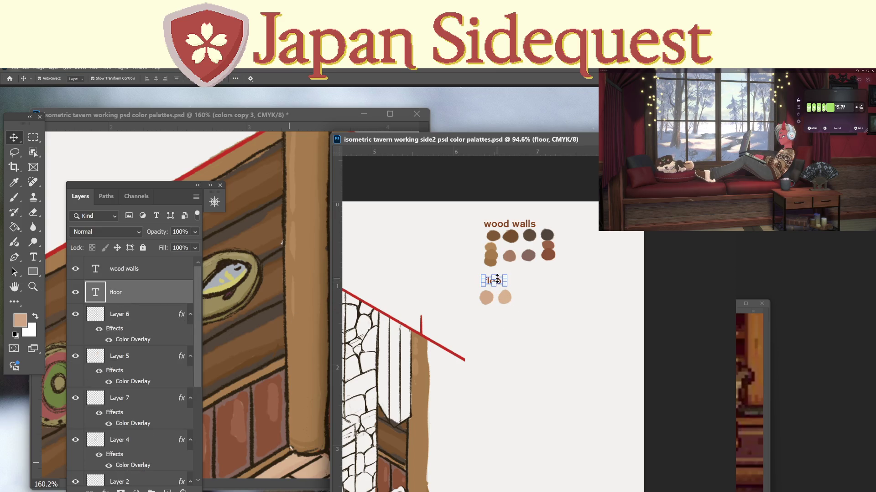
pyautogui.doubleClick(497, 280)
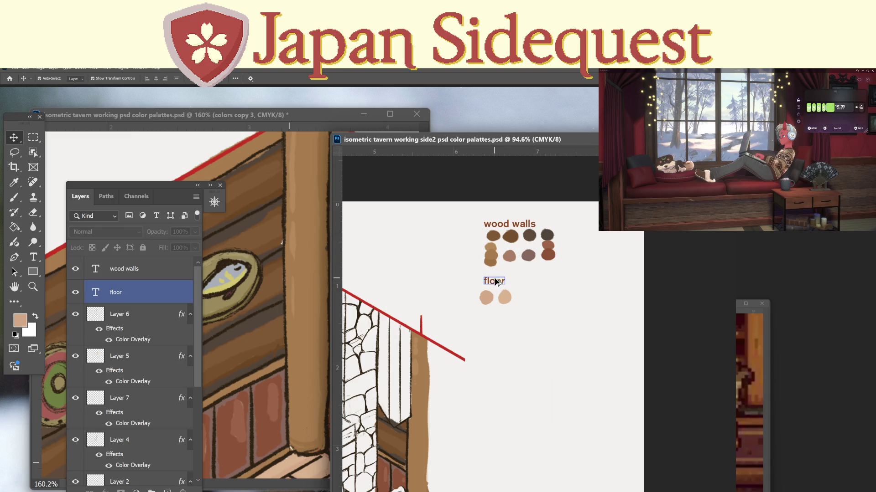
pyautogui.moveTo(497, 282); pyautogui.dragTo(497, 317)
pyautogui.doubleClick(495, 316)
pyautogui.write('stone fireplace')
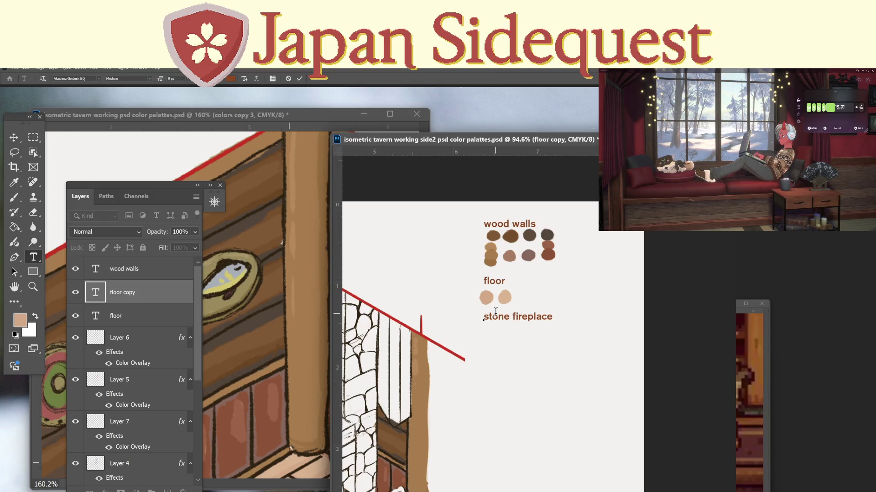
pyautogui.click(35, 138)
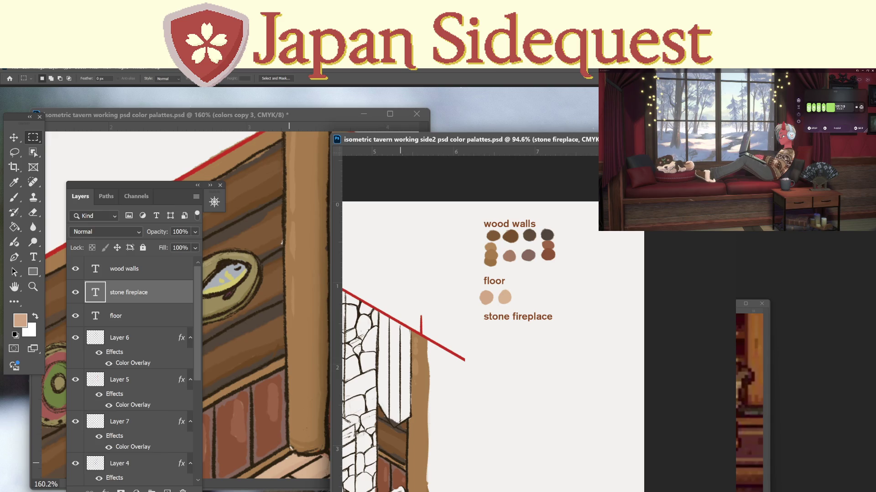
pyautogui.click(233, 118)
# Sample a mauve from the wolfskin rug palette in the colour palettes document.
pyautogui.scroll(-10, 273, 296)
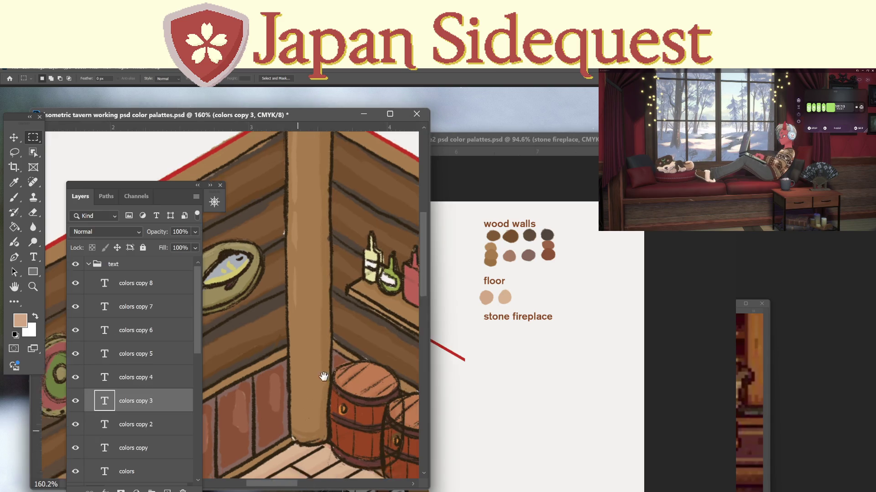
pyautogui.moveTo(271, 377)
pyautogui.mouseDown()
pyautogui.moveTo(436, 387)
pyautogui.moveTo(321, 451)
pyautogui.mouseUp()
pyautogui.hscroll(10, 244, 356)
pyautogui.scroll(10, 280, 327)
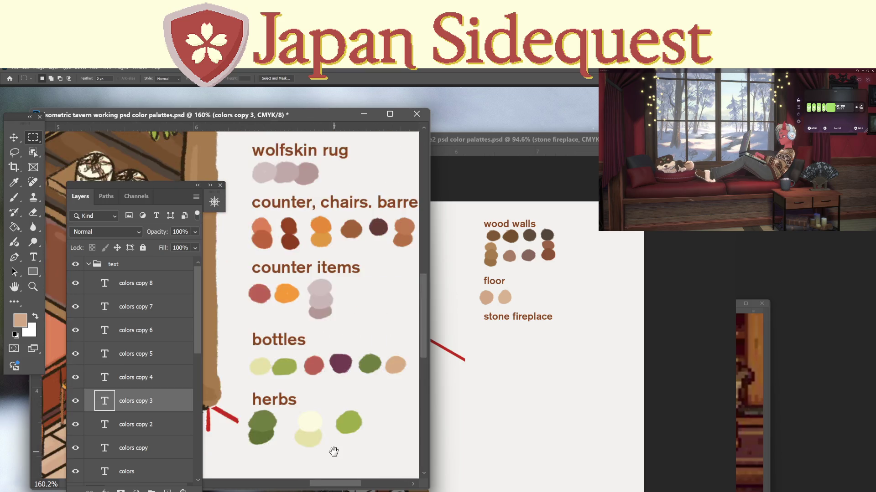
pyautogui.moveTo(316, 344); pyautogui.dragTo(375, 432)
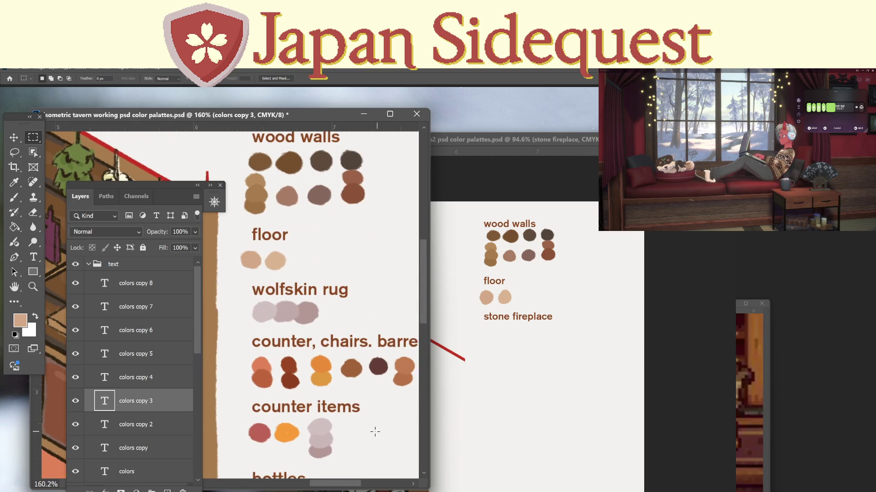
pyautogui.press('i')
pyautogui.click(310, 311)
pyautogui.click(520, 145)
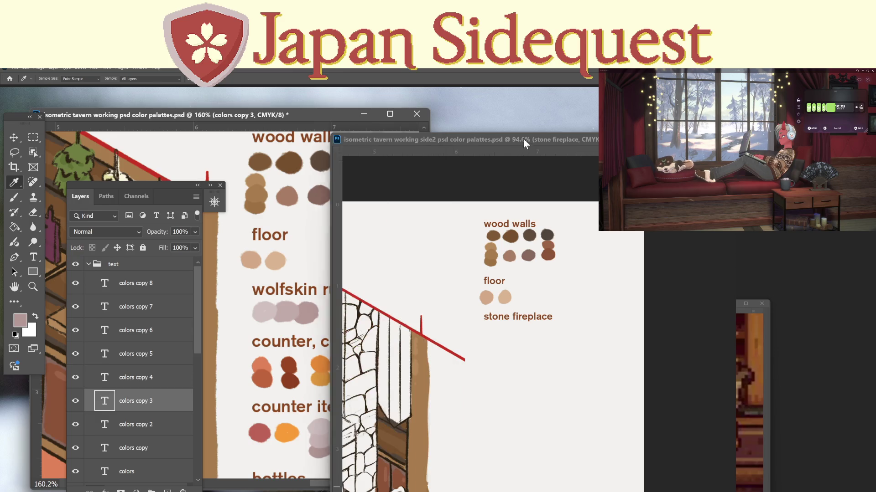
# On colorfill1, paint three mauve swatches beneath the 'stone fireplace' heading.
pyautogui.press('b')
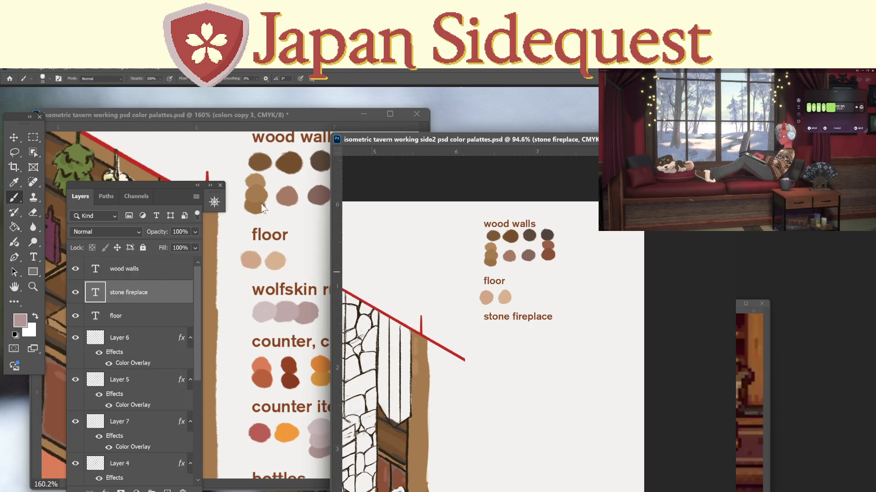
pyautogui.scroll(-5, 165, 393)
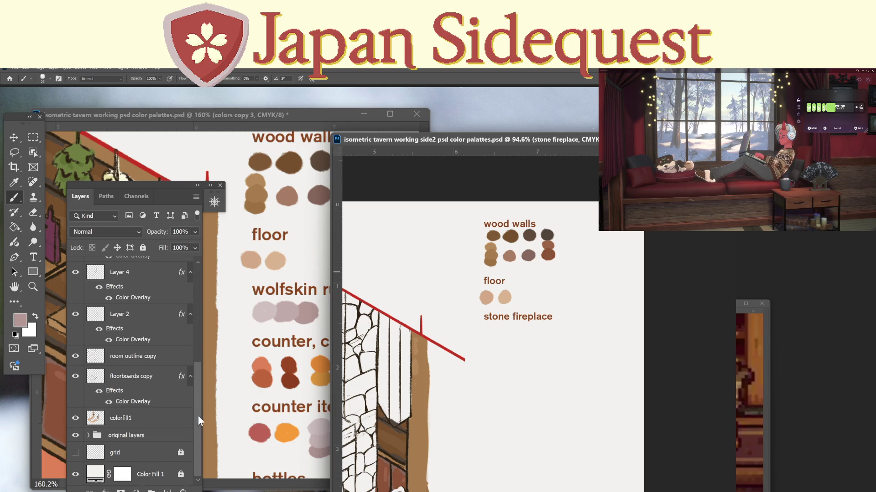
pyautogui.click(137, 418)
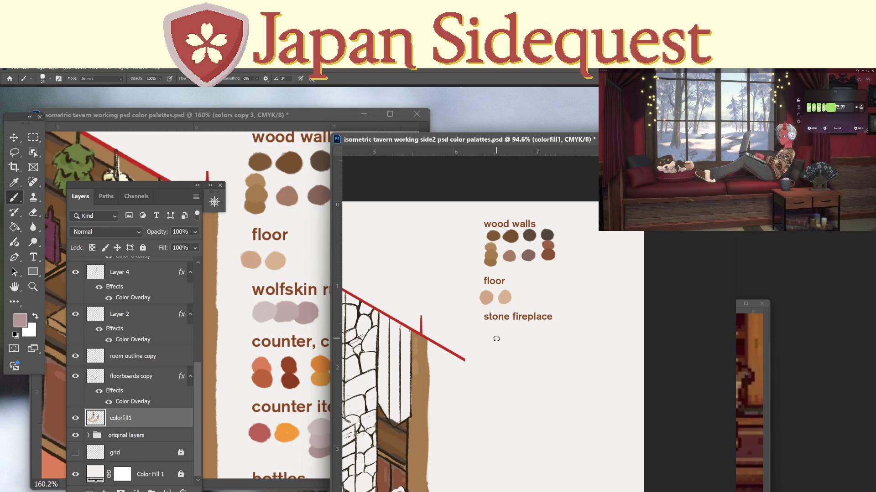
pyautogui.moveTo(494, 345); pyautogui.dragTo(493, 339)
pyautogui.keyDown('alt'); pyautogui.click(301, 308); pyautogui.keyUp('alt')
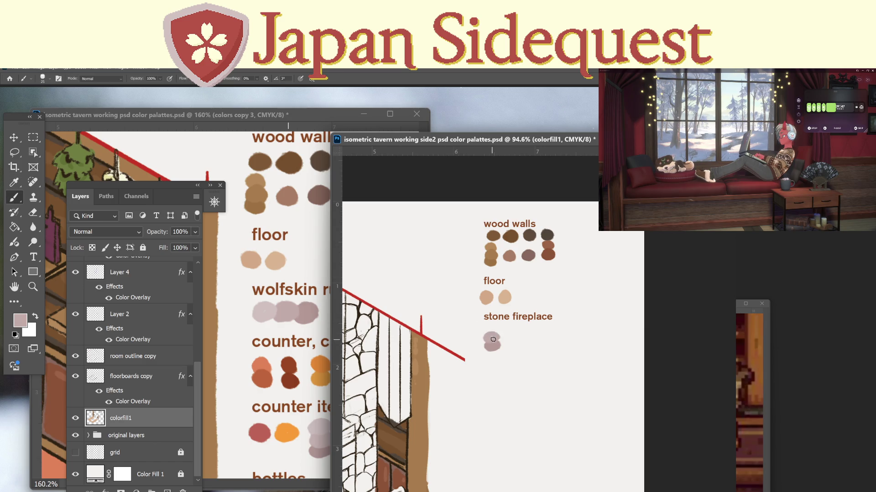
pyautogui.press('i')
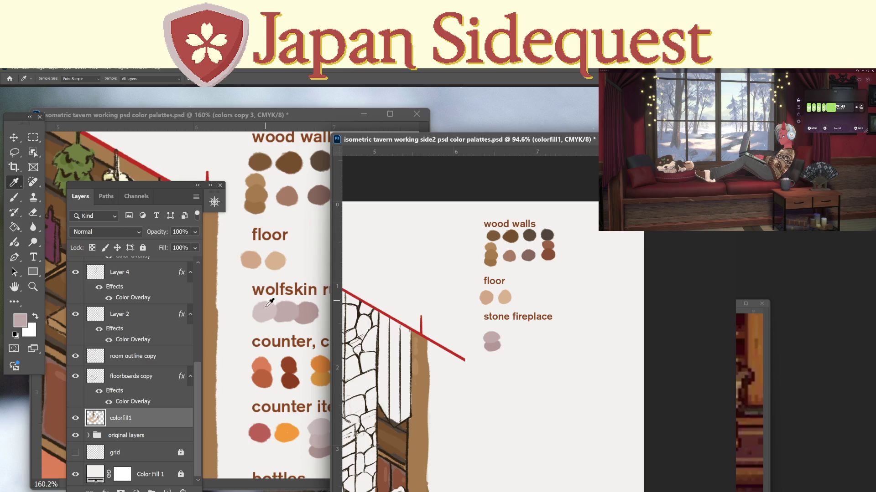
pyautogui.click(270, 303)
pyautogui.press('b')
pyautogui.moveTo(488, 327); pyautogui.dragTo(497, 330)
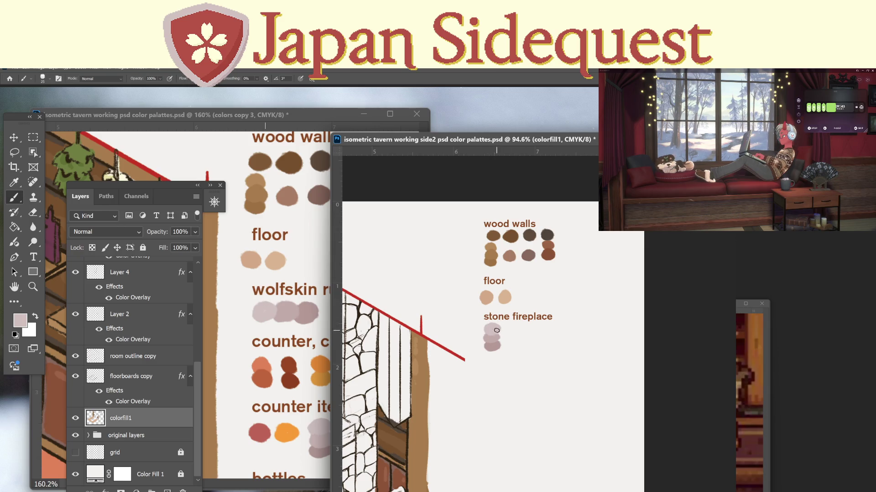
# Return to the tavern side2 document and pan to the fireplace drawing.
pyautogui.click(292, 114)
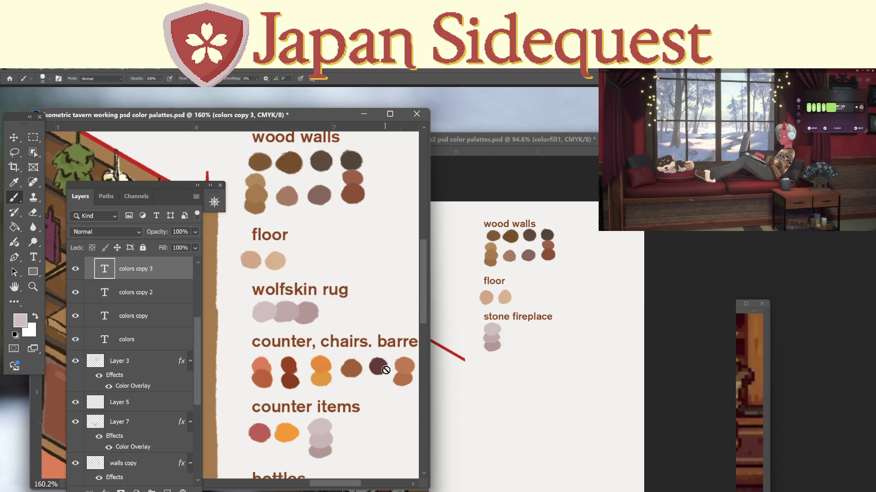
pyautogui.press('i')
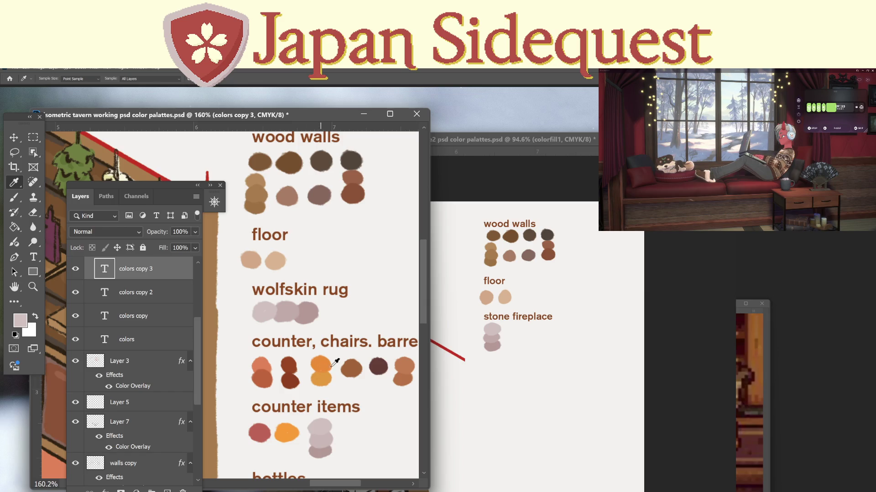
pyautogui.click(500, 140)
pyautogui.moveTo(432, 336)
pyautogui.mouseDown()
pyautogui.moveTo(534, 301)
pyautogui.moveTo(557, 315)
pyautogui.mouseUp()
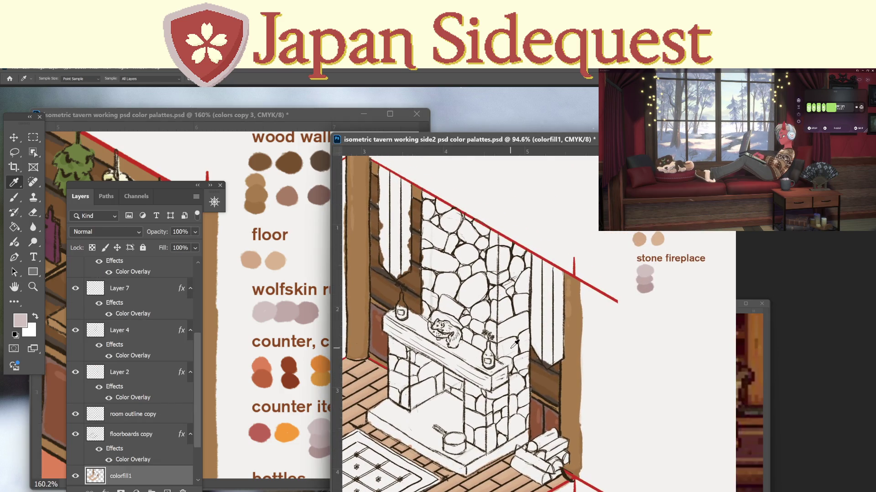
# Take the darker stone-fireplace mauve as the brush colour and zoom in on the stone wall.
pyautogui.click(646, 288)
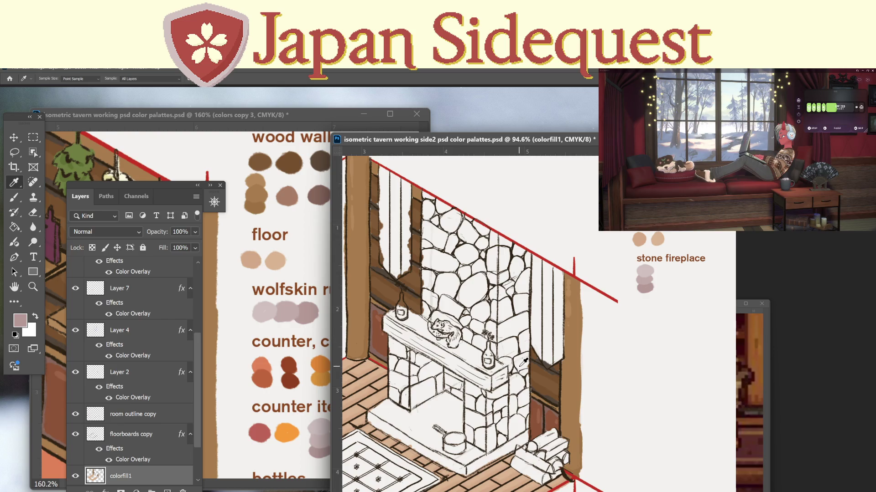
pyautogui.press('b')
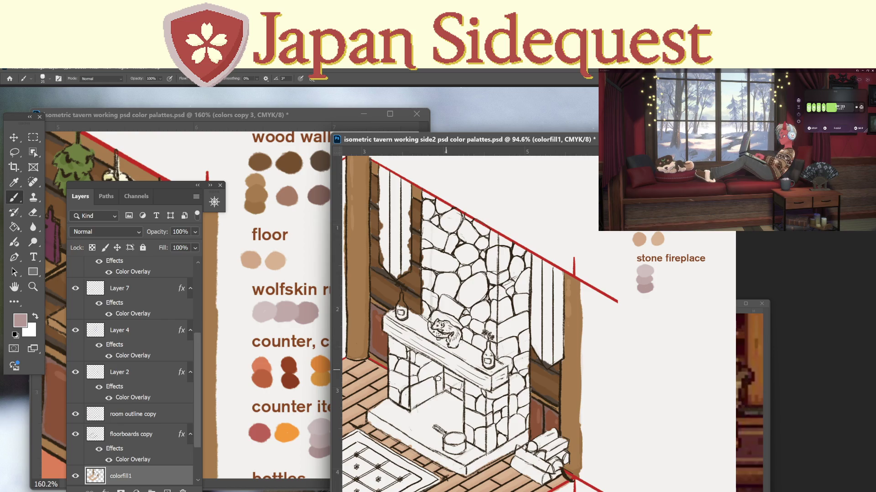
pyautogui.press('z')
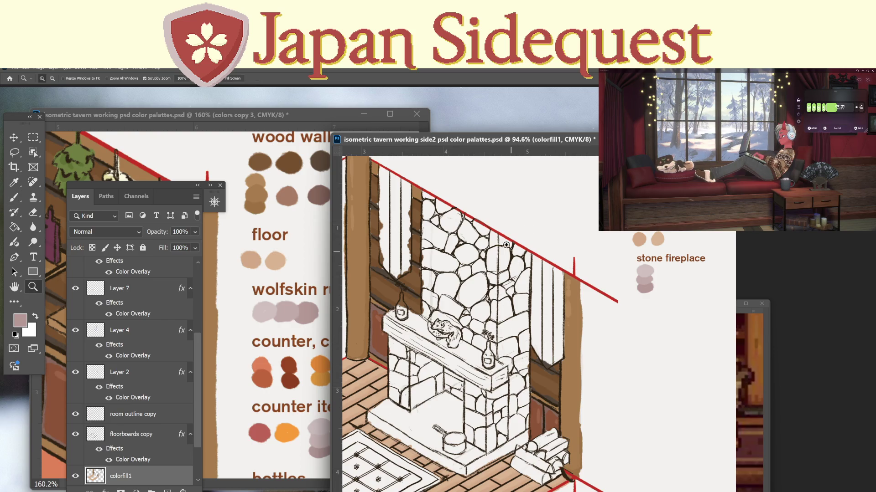
pyautogui.moveTo(496, 283); pyautogui.dragTo(507, 261)
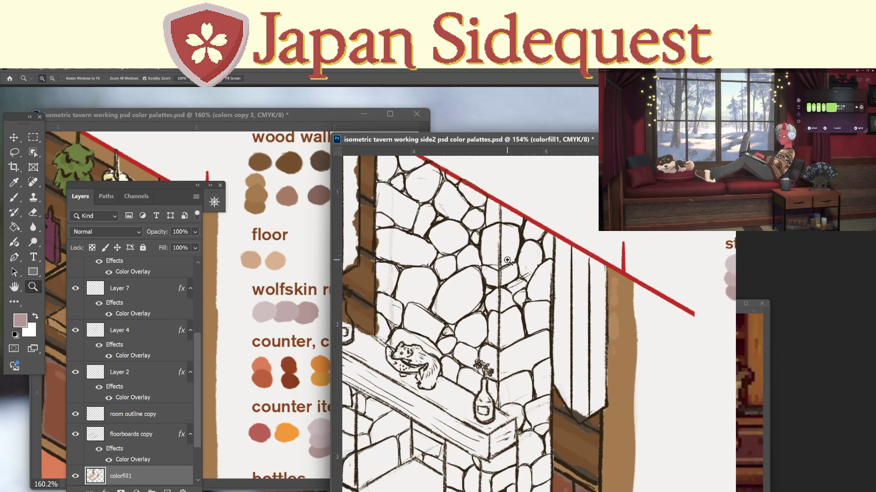
pyautogui.press('b')
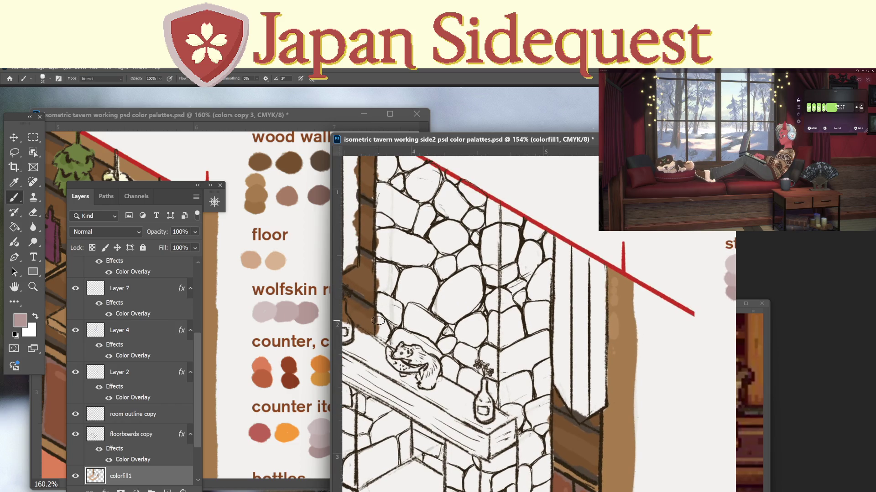
pyautogui.moveTo(518, 327); pyautogui.dragTo(400, 329)
pyautogui.press('i')
pyautogui.press('i')
pyautogui.click(619, 292)
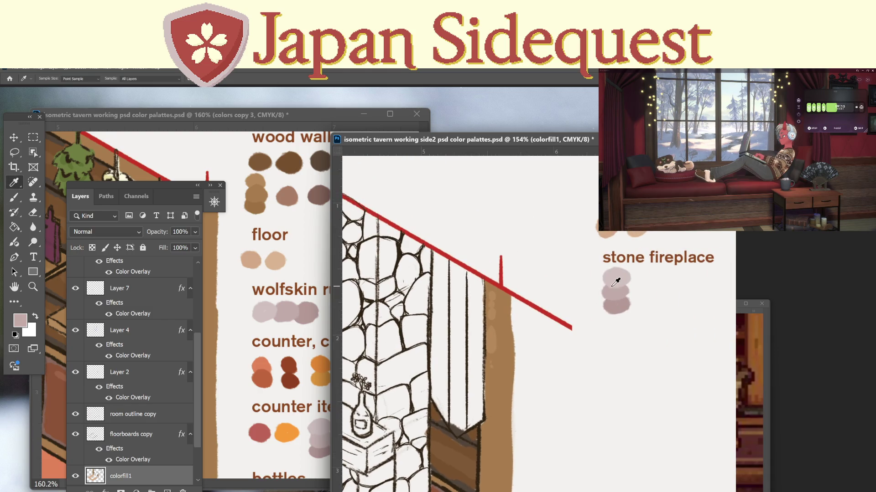
pyautogui.press('b')
pyautogui.moveTo(382, 334)
pyautogui.mouseDown()
pyautogui.moveTo(506, 329)
pyautogui.moveTo(520, 360)
pyautogui.moveTo(527, 323)
pyautogui.mouseUp()
pyautogui.moveTo(463, 189); pyautogui.dragTo(476, 242)
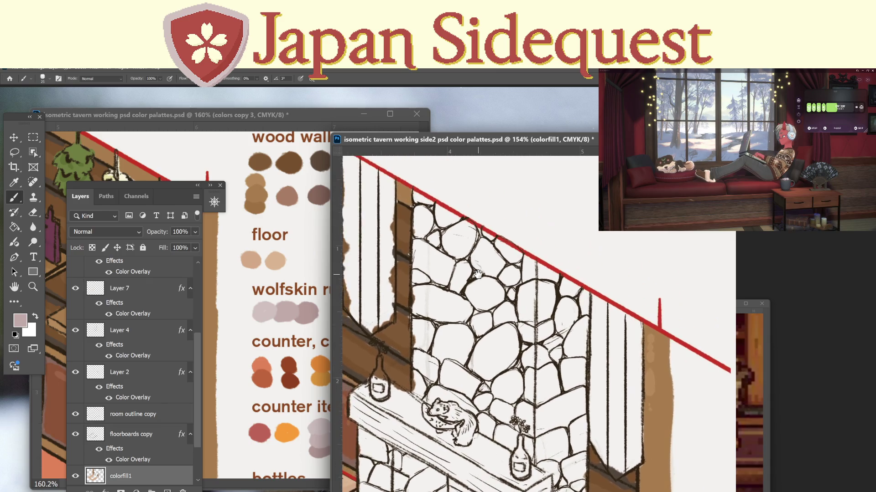
# Try a mauve stroke down the stone wall's left edge, undo it, and toggle Layers 4–7 to inspect them.
pyautogui.moveTo(420, 204)
pyautogui.mouseDown()
pyautogui.moveTo(429, 292)
pyautogui.moveTo(420, 266)
pyautogui.moveTo(419, 374)
pyautogui.mouseUp()
pyautogui.hotkey('ctrl', 'z')
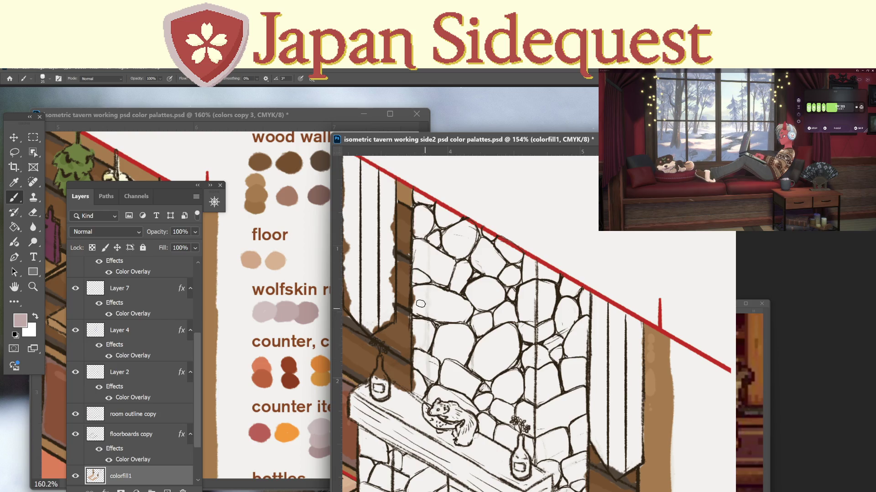
pyautogui.scroll(5, 193, 297)
pyautogui.click(75, 338)
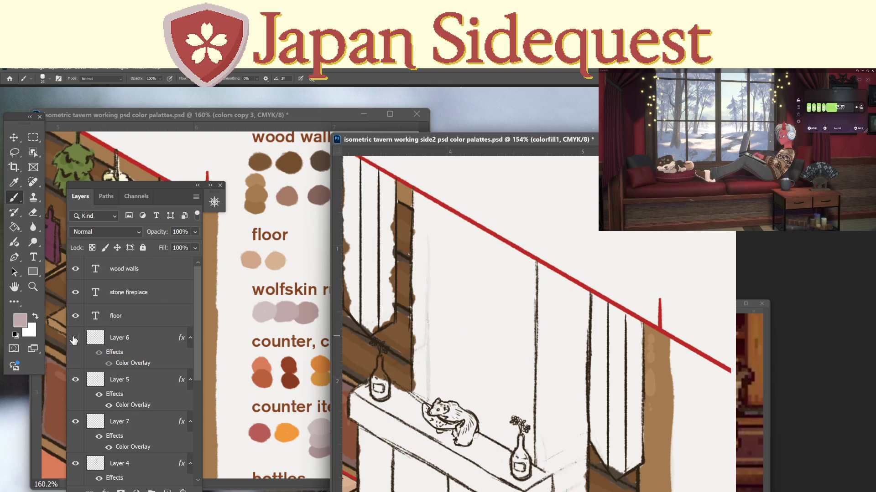
pyautogui.click(75, 338)
pyautogui.click(75, 380)
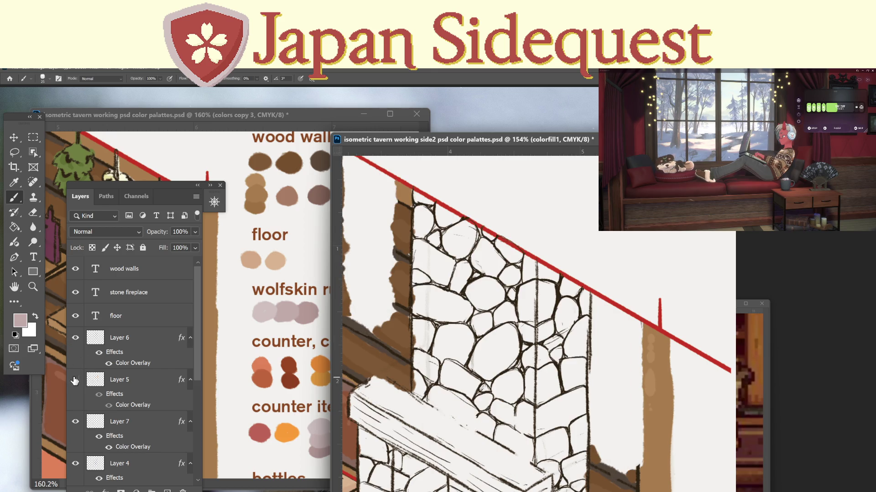
pyautogui.click(75, 380)
pyautogui.click(76, 421)
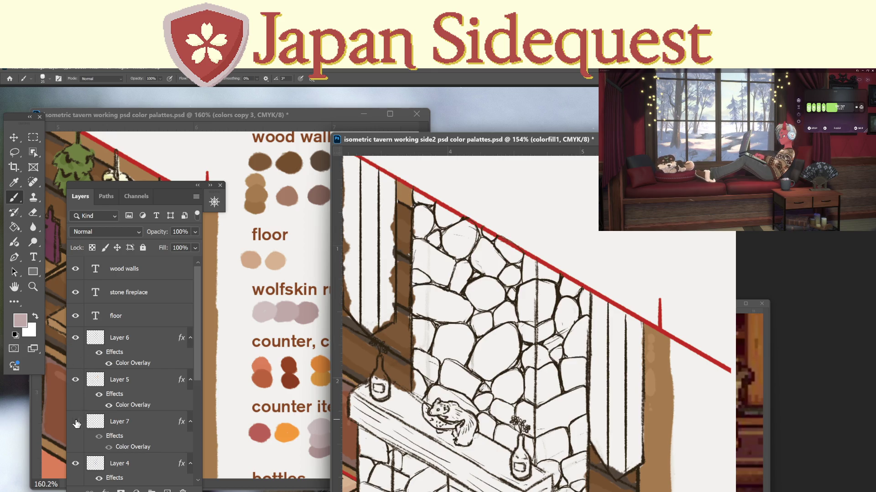
pyautogui.click(75, 422)
pyautogui.click(76, 464)
pyautogui.click(75, 464)
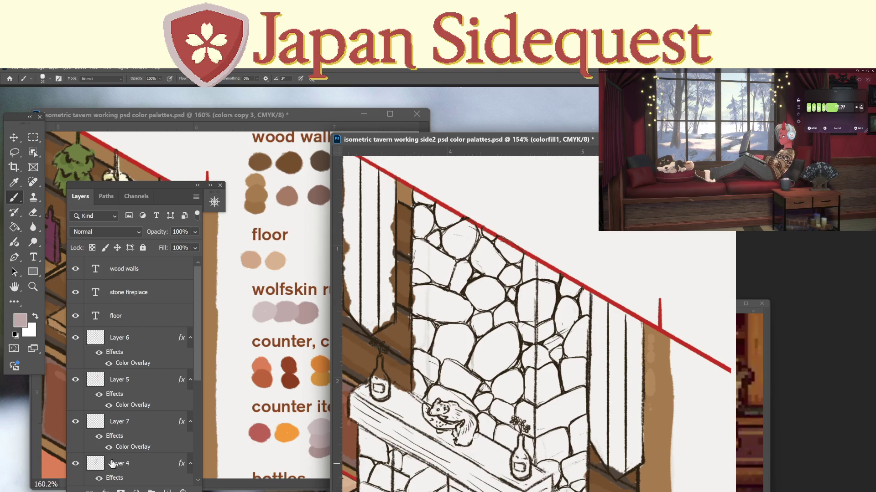
# Lasso and clear stone selections on Layer 4, then resume brushing on colorfill1.
pyautogui.click(130, 468)
pyautogui.press('l')
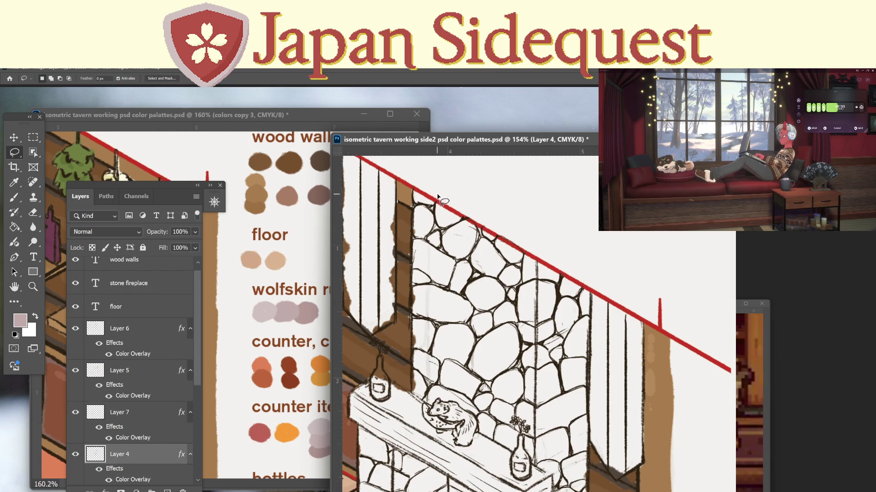
pyautogui.moveTo(439, 195)
pyautogui.mouseDown()
pyautogui.moveTo(425, 241)
pyautogui.moveTo(425, 390)
pyautogui.moveTo(443, 403)
pyautogui.moveTo(456, 220)
pyautogui.moveTo(464, 222)
pyautogui.mouseUp()
pyautogui.click(464, 222)
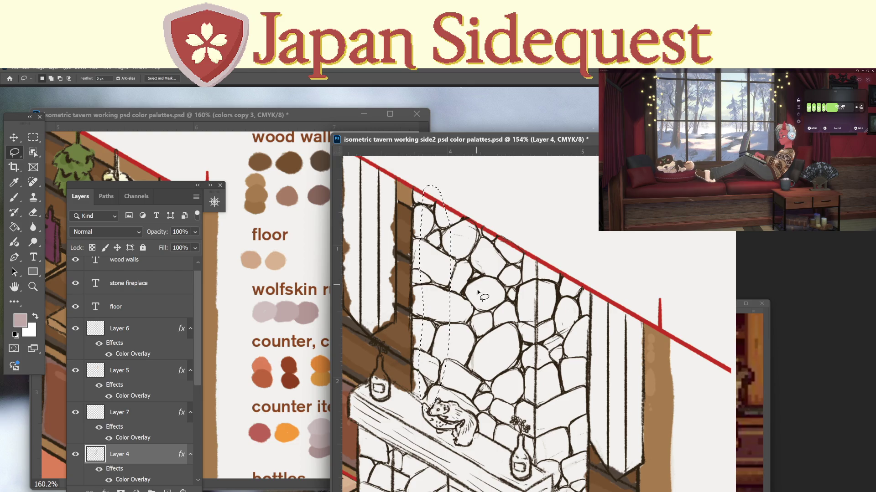
pyautogui.moveTo(486, 340); pyautogui.dragTo(483, 327)
pyautogui.click(486, 310)
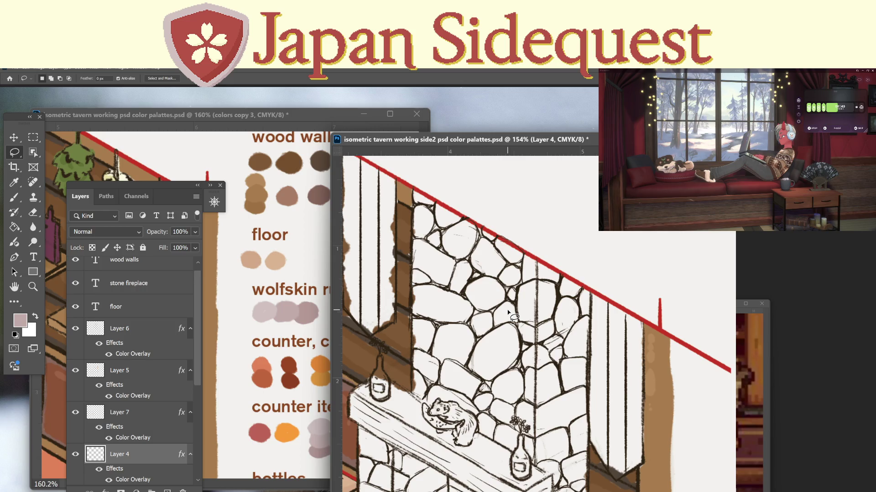
pyautogui.click(198, 431)
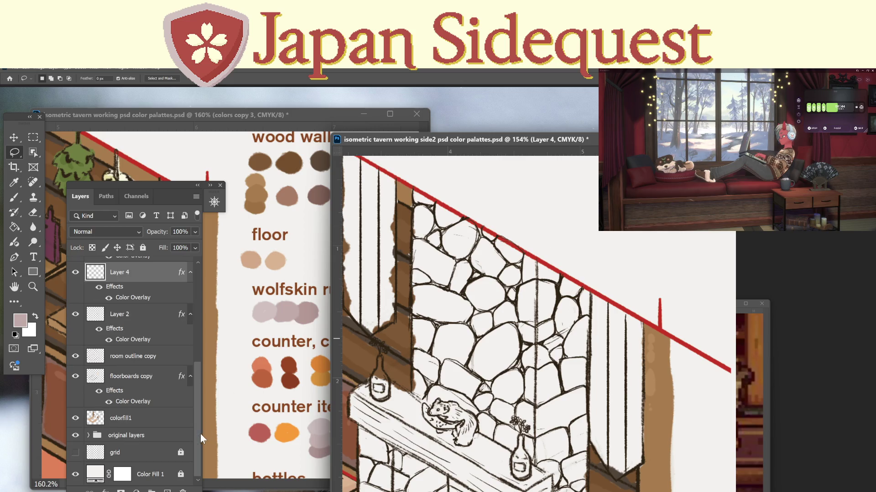
pyautogui.click(145, 426)
pyautogui.press('b')
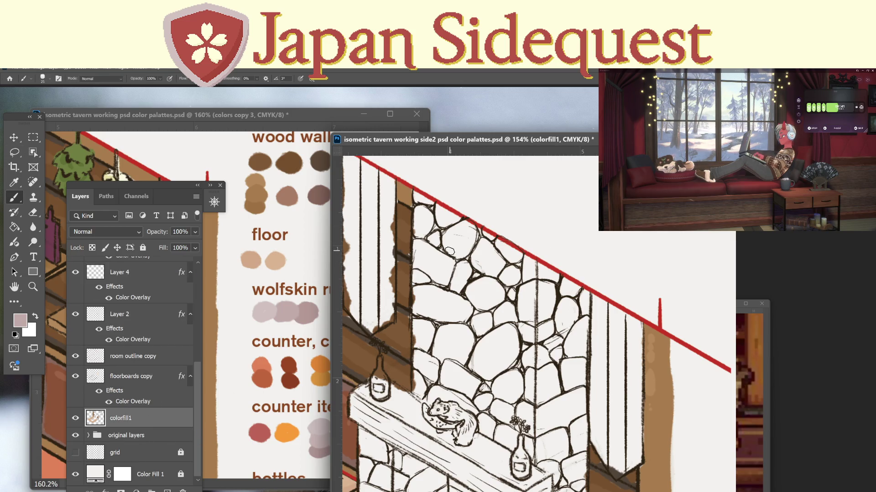
# Paint mauve down the chimney's light strip and across the top stones below the red line.
pyautogui.press('i')
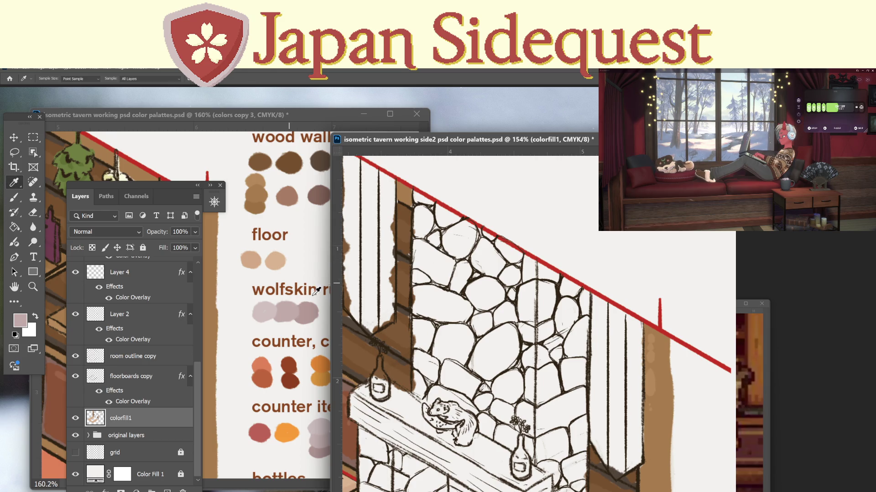
pyautogui.press('b')
pyautogui.moveTo(449, 214)
pyautogui.mouseDown()
pyautogui.moveTo(444, 274)
pyautogui.moveTo(438, 210)
pyautogui.moveTo(418, 204)
pyautogui.moveTo(416, 392)
pyautogui.moveTo(427, 219)
pyautogui.moveTo(425, 272)
pyautogui.moveTo(437, 325)
pyautogui.moveTo(451, 336)
pyautogui.moveTo(458, 274)
pyautogui.moveTo(454, 246)
pyautogui.moveTo(449, 364)
pyautogui.moveTo(434, 328)
pyautogui.moveTo(424, 406)
pyautogui.moveTo(444, 401)
pyautogui.moveTo(440, 394)
pyautogui.moveTo(466, 405)
pyautogui.moveTo(489, 435)
pyautogui.moveTo(449, 381)
pyautogui.moveTo(458, 363)
pyautogui.mouseUp()
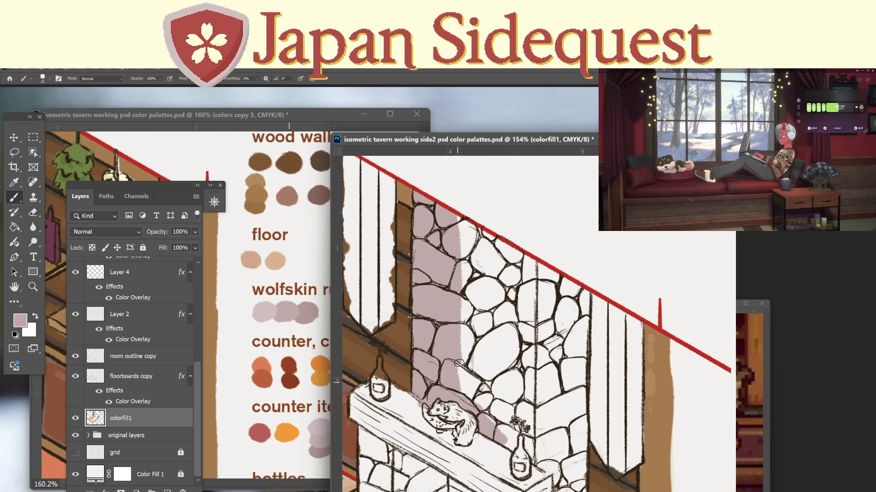
pyautogui.moveTo(539, 263); pyautogui.dragTo(540, 463)
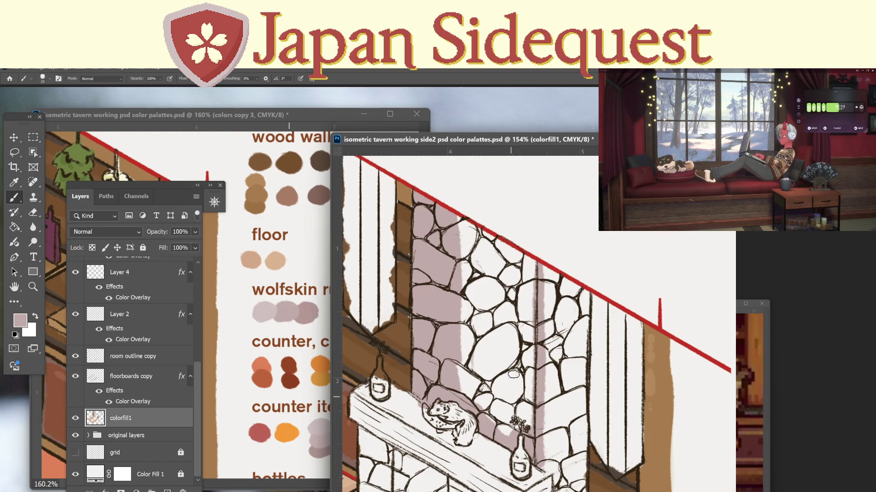
pyautogui.moveTo(460, 220)
pyautogui.mouseDown()
pyautogui.moveTo(461, 388)
pyautogui.moveTo(470, 361)
pyautogui.moveTo(474, 402)
pyautogui.moveTo(481, 378)
pyautogui.moveTo(495, 410)
pyautogui.moveTo(500, 398)
pyautogui.moveTo(508, 429)
pyautogui.moveTo(513, 402)
pyautogui.moveTo(524, 410)
pyautogui.moveTo(523, 432)
pyautogui.mouseUp()
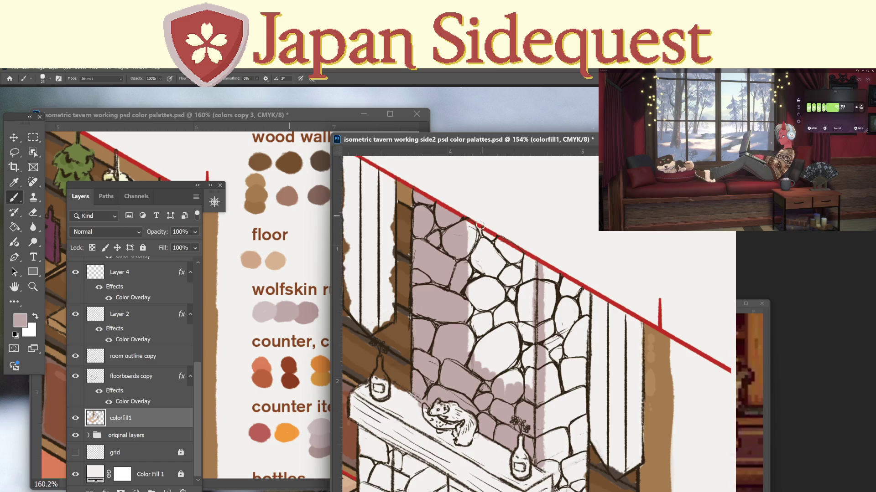
pyautogui.moveTo(480, 224)
pyautogui.mouseDown()
pyautogui.moveTo(525, 260)
pyautogui.moveTo(503, 247)
pyautogui.moveTo(531, 292)
pyautogui.moveTo(530, 388)
pyautogui.moveTo(520, 355)
pyautogui.moveTo(512, 365)
pyautogui.moveTo(507, 260)
pyautogui.moveTo(502, 383)
pyautogui.moveTo(502, 249)
pyautogui.moveTo(472, 237)
pyautogui.moveTo(470, 328)
pyautogui.moveTo(479, 334)
pyautogui.moveTo(476, 247)
pyautogui.moveTo(497, 270)
pyautogui.mouseUp()
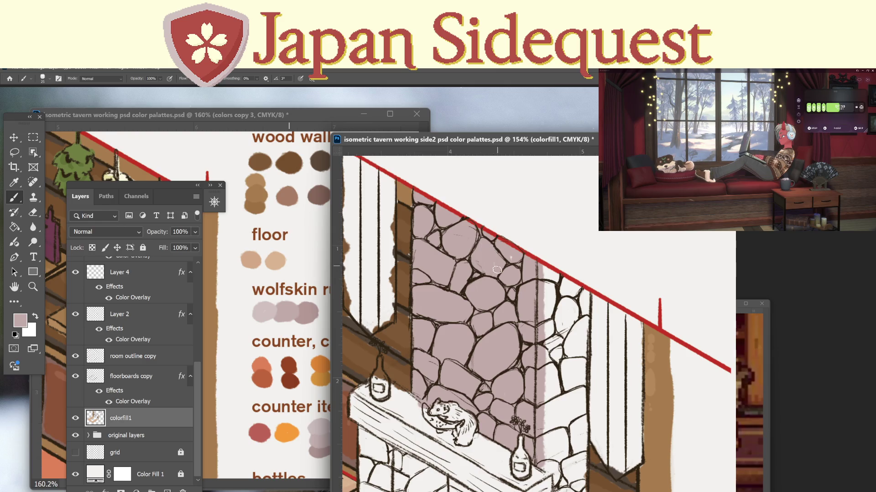
# Paint mauve down the chimney's right stone edge and under the shelf, comparing with Layer 4 hidden.
pyautogui.scroll(-5, 518, 247)
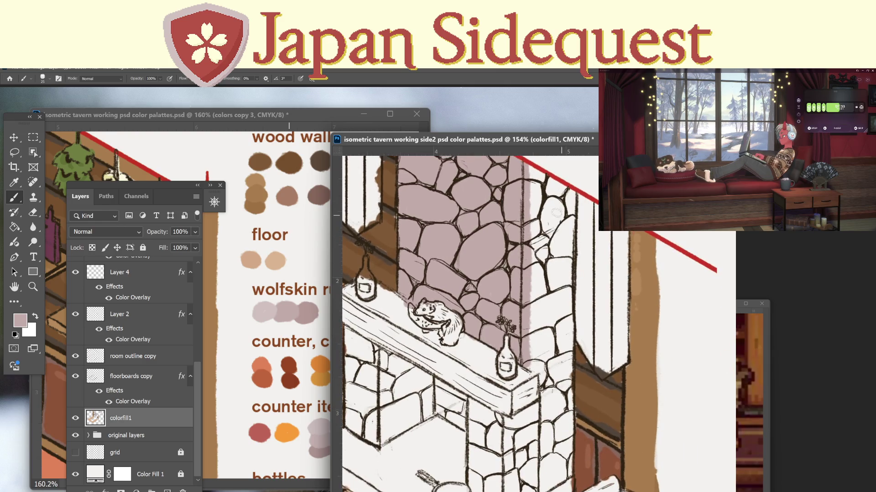
pyautogui.moveTo(529, 165); pyautogui.dragTo(543, 483)
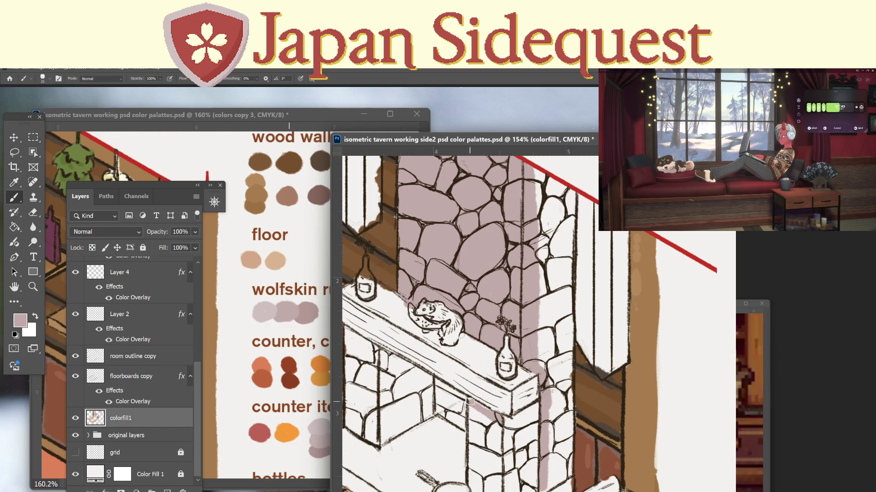
pyautogui.moveTo(487, 411)
pyautogui.mouseDown()
pyautogui.moveTo(504, 418)
pyautogui.moveTo(541, 404)
pyautogui.mouseUp()
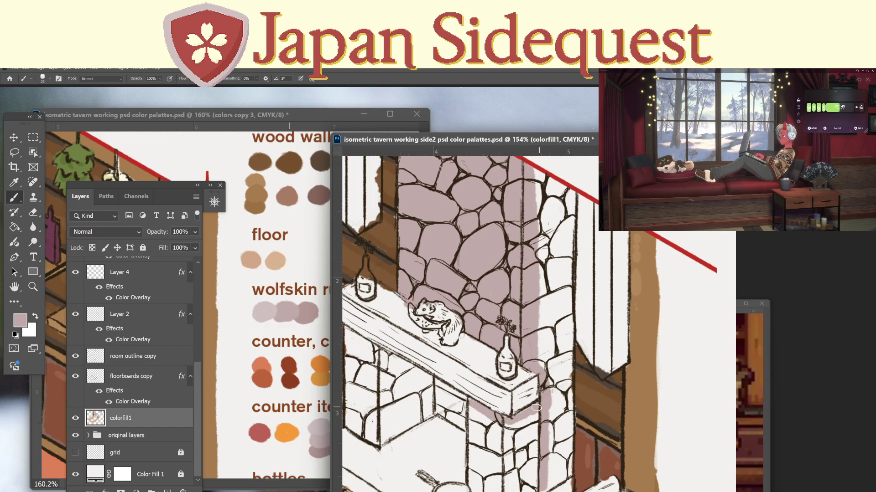
pyautogui.click(77, 276)
pyautogui.click(78, 278)
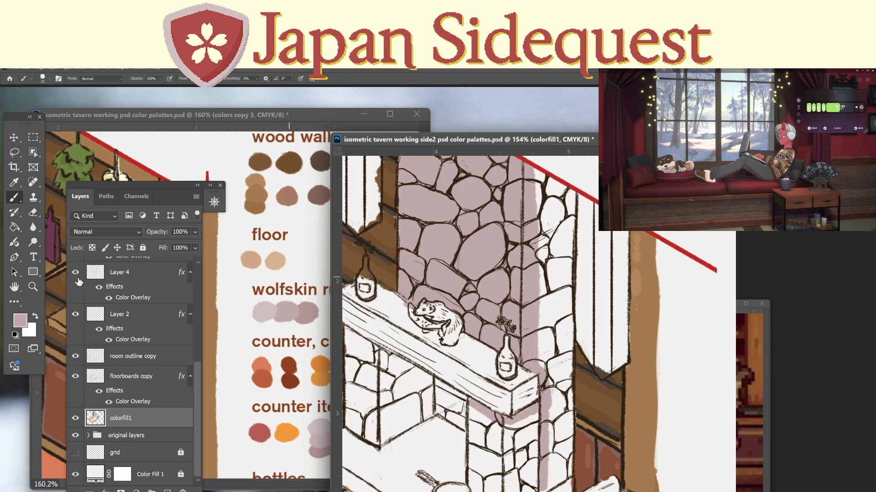
# Make a small lasso selection under the shelf on Layer 4, then return to colorfill1.
pyautogui.click(142, 273)
pyautogui.press('l')
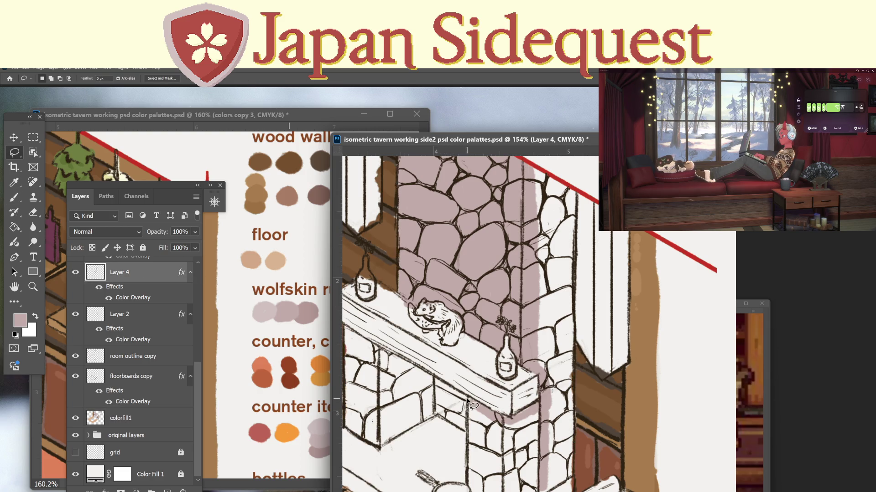
pyautogui.moveTo(467, 400)
pyautogui.mouseDown()
pyautogui.moveTo(439, 412)
pyautogui.moveTo(453, 417)
pyautogui.moveTo(470, 398)
pyautogui.mouseUp()
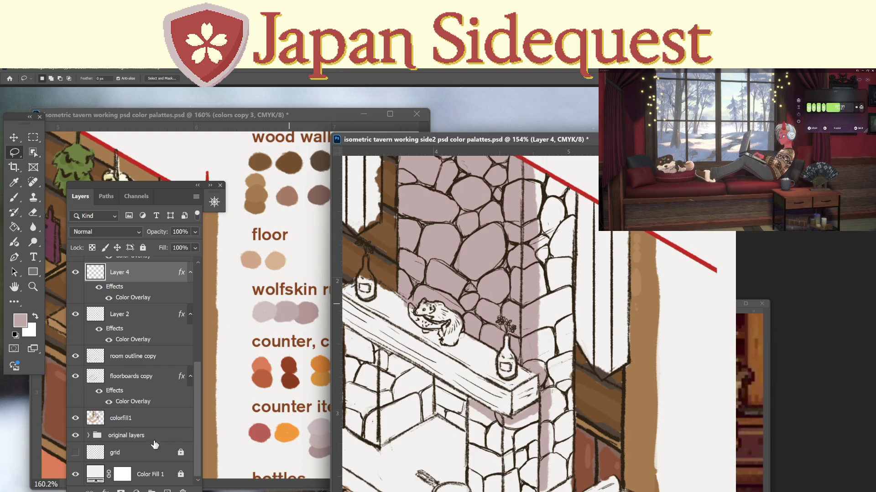
pyautogui.click(131, 420)
pyautogui.press('b')
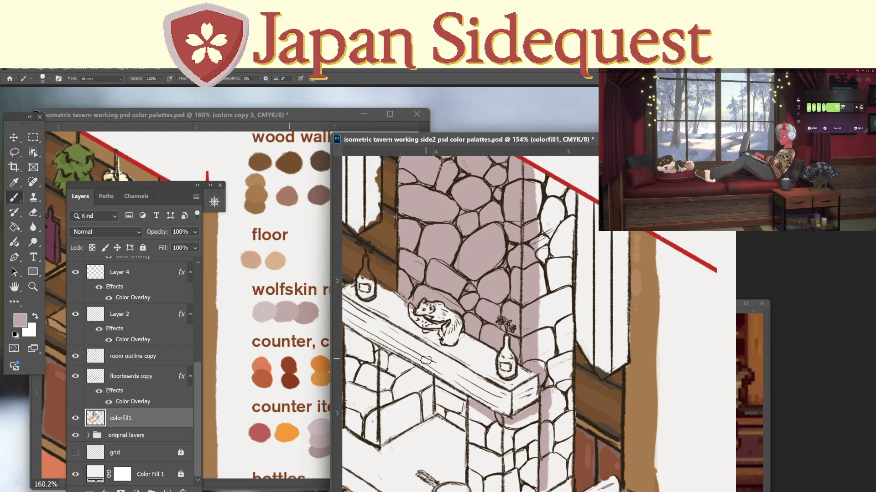
# Paint mauve under the mantel and on the stone faces beside both pillars.
pyautogui.moveTo(374, 348)
pyautogui.mouseDown()
pyautogui.moveTo(445, 349)
pyautogui.moveTo(419, 340)
pyautogui.moveTo(415, 366)
pyautogui.moveTo(414, 422)
pyautogui.moveTo(436, 435)
pyautogui.moveTo(419, 358)
pyautogui.moveTo(426, 403)
pyautogui.moveTo(424, 342)
pyautogui.moveTo(438, 359)
pyautogui.mouseUp()
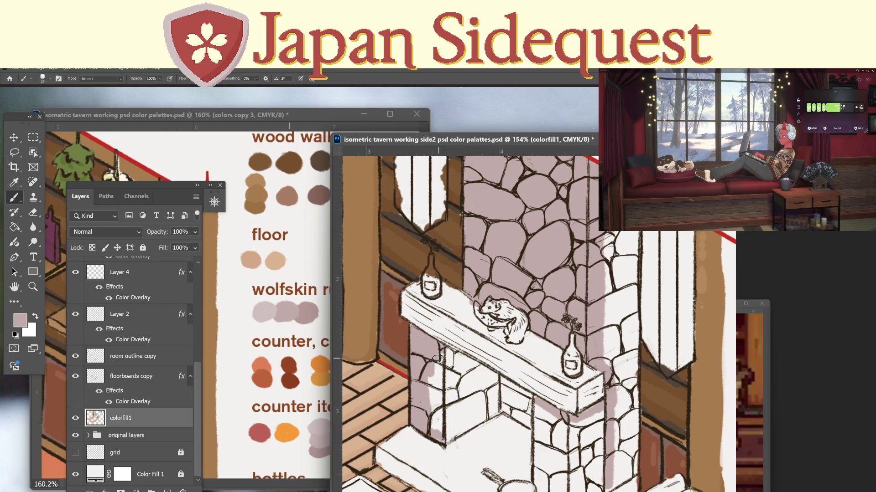
pyautogui.moveTo(522, 385); pyautogui.dragTo(488, 383)
pyautogui.moveTo(413, 349)
pyautogui.mouseDown()
pyautogui.moveTo(506, 408)
pyautogui.moveTo(409, 445)
pyautogui.moveTo(443, 419)
pyautogui.moveTo(417, 422)
pyautogui.moveTo(419, 378)
pyautogui.mouseUp()
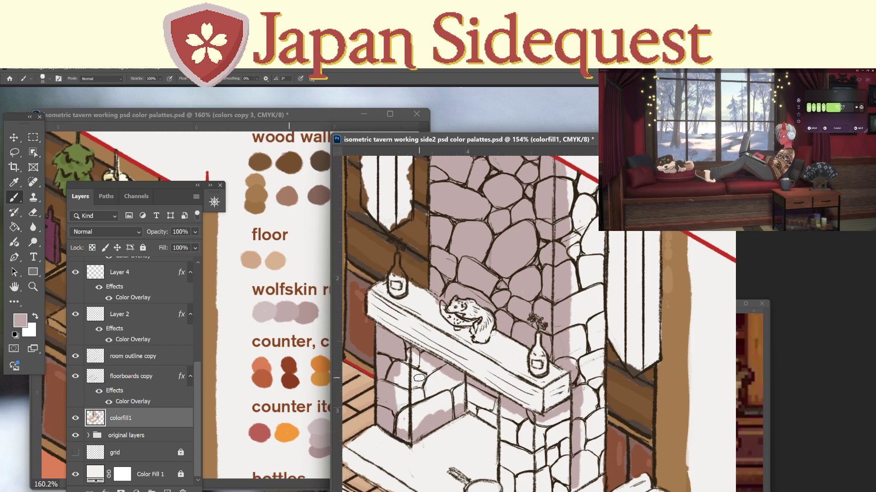
pyautogui.moveTo(396, 406)
pyautogui.mouseDown()
pyautogui.moveTo(397, 387)
pyautogui.moveTo(403, 419)
pyautogui.moveTo(402, 356)
pyautogui.moveTo(414, 402)
pyautogui.moveTo(416, 363)
pyautogui.moveTo(426, 401)
pyautogui.moveTo(436, 374)
pyautogui.moveTo(458, 403)
pyautogui.moveTo(422, 426)
pyautogui.moveTo(452, 410)
pyautogui.moveTo(424, 372)
pyautogui.mouseUp()
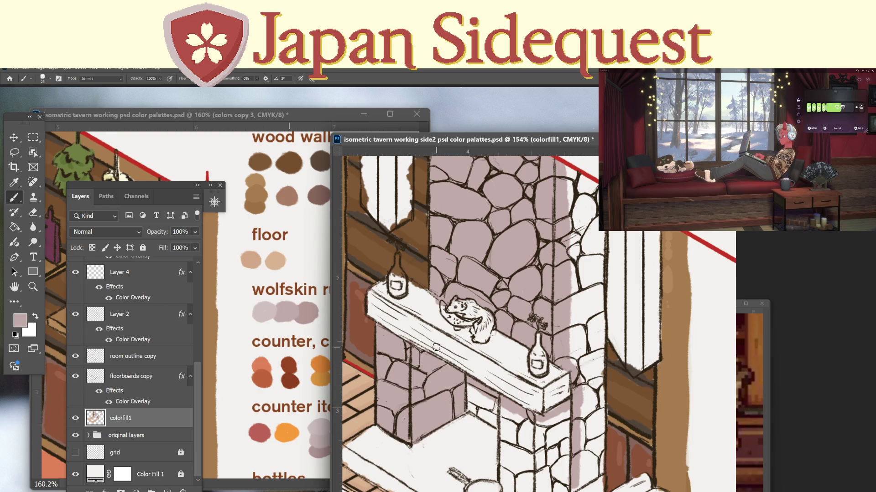
pyautogui.moveTo(458, 403)
pyautogui.mouseDown()
pyautogui.moveTo(492, 424)
pyautogui.moveTo(483, 392)
pyautogui.moveTo(491, 401)
pyautogui.moveTo(503, 482)
pyautogui.moveTo(528, 437)
pyautogui.moveTo(527, 396)
pyautogui.mouseUp()
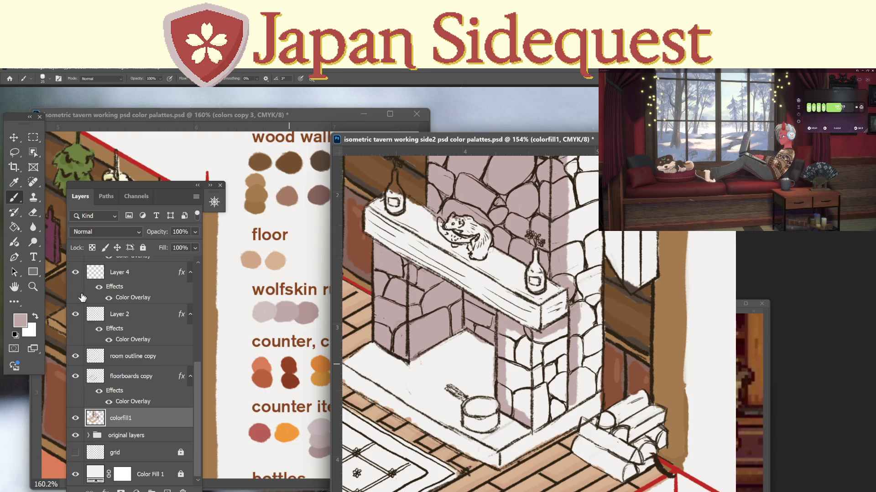
# Check Layer 4's shading, try a Lasso selection, then return to colorfill1 with the Brush.
pyautogui.click(75, 272)
pyautogui.click(75, 272)
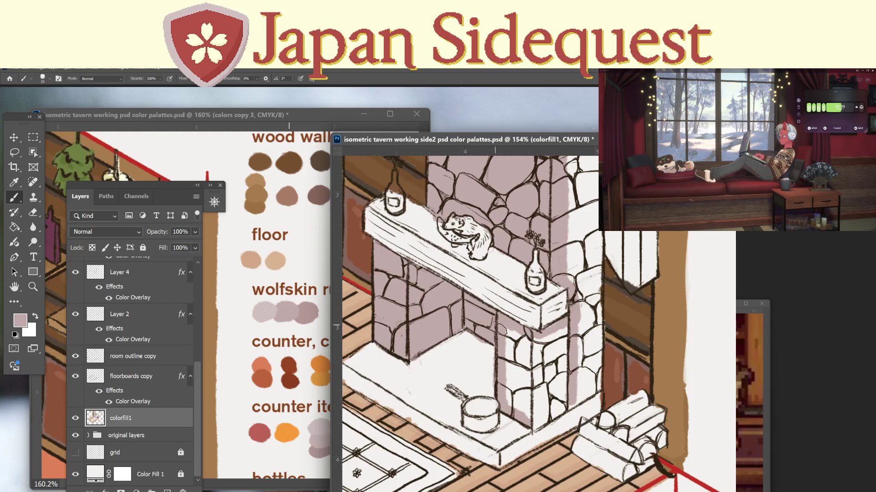
pyautogui.press('l')
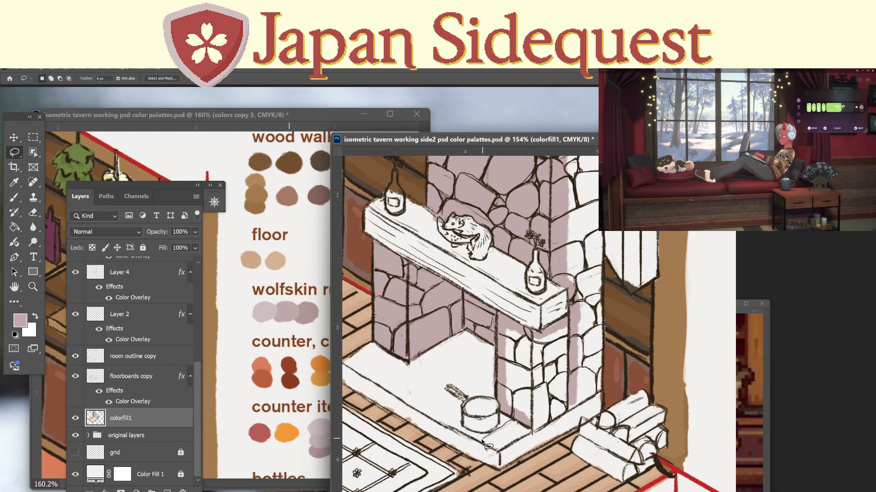
pyautogui.moveTo(482, 442)
pyautogui.mouseDown()
pyautogui.moveTo(490, 451)
pyautogui.moveTo(506, 447)
pyautogui.moveTo(517, 426)
pyautogui.mouseUp()
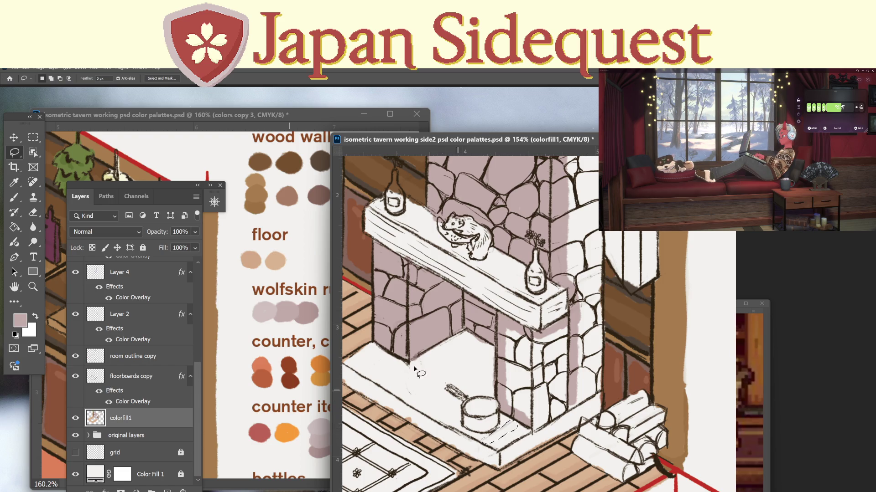
pyautogui.keyDown('ctrl'); pyautogui.click(470, 411); pyautogui.keyUp('ctrl')
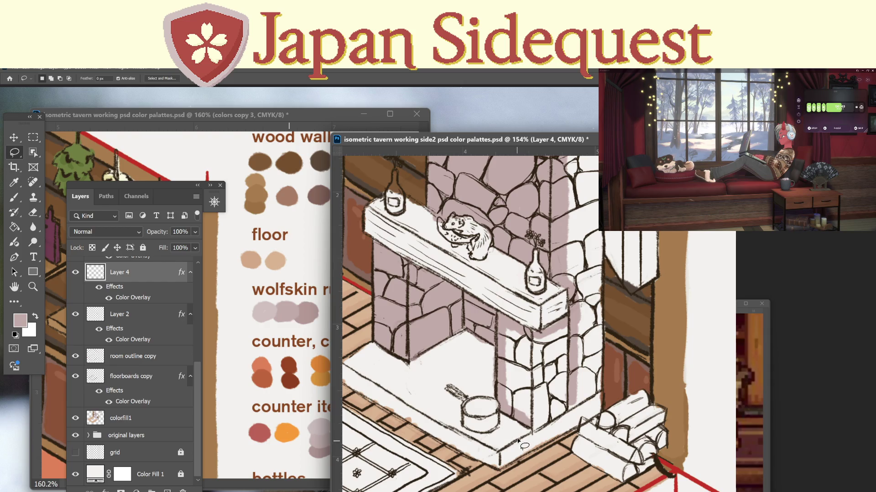
pyautogui.click(138, 413)
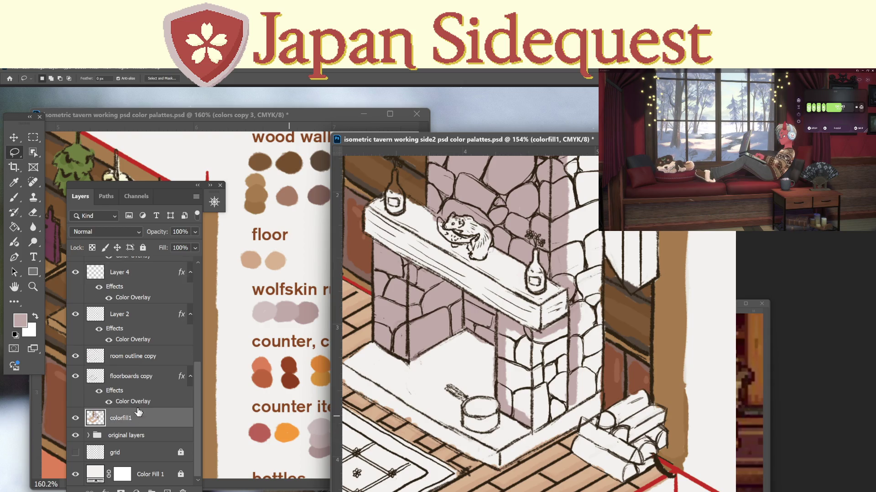
pyautogui.press('b')
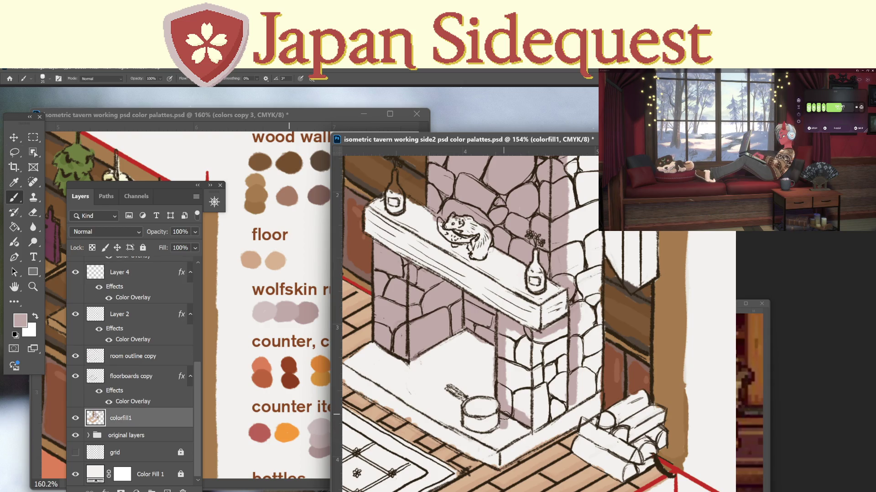
# Shade mauve under the pot and along the hearth's left corner and front edges.
pyautogui.moveTo(498, 434)
pyautogui.mouseDown()
pyautogui.moveTo(458, 431)
pyautogui.moveTo(495, 446)
pyautogui.moveTo(520, 430)
pyautogui.moveTo(507, 444)
pyautogui.mouseUp()
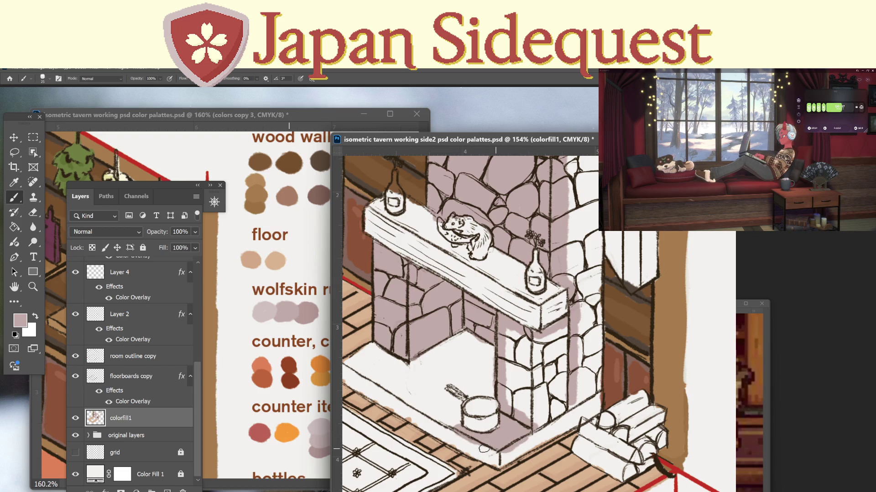
pyautogui.moveTo(503, 343); pyautogui.dragTo(521, 339)
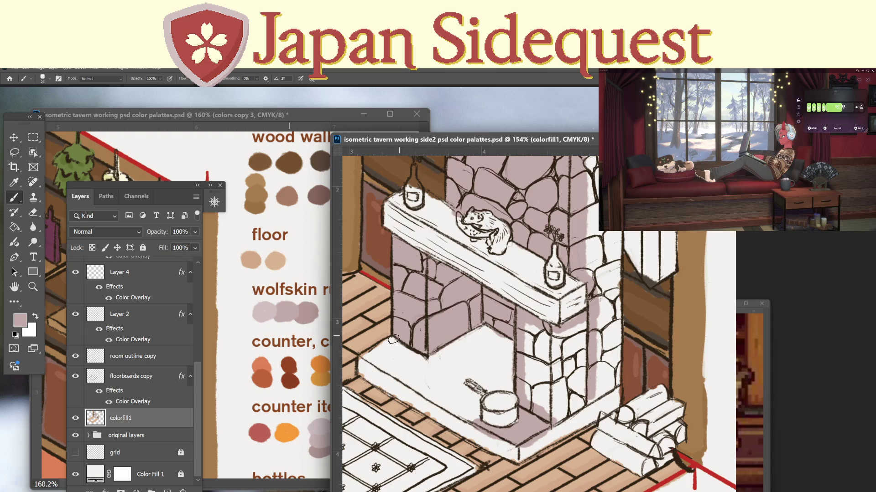
pyautogui.moveTo(393, 339)
pyautogui.mouseDown()
pyautogui.moveTo(363, 362)
pyautogui.moveTo(376, 383)
pyautogui.moveTo(512, 456)
pyautogui.mouseUp()
pyautogui.moveTo(361, 371); pyautogui.dragTo(511, 450)
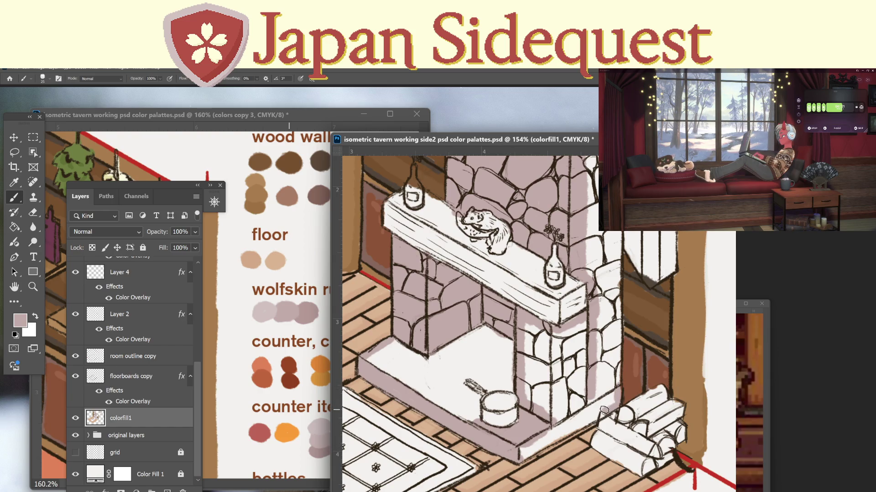
pyautogui.moveTo(598, 409); pyautogui.dragTo(520, 457)
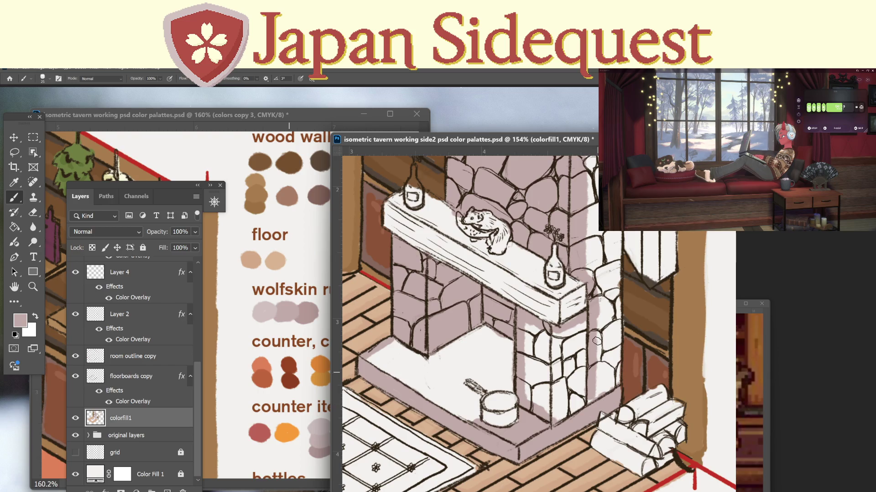
# Fill the column's left-face stones and the white hearth floor with mauve, shading around the pot handle.
pyautogui.moveTo(529, 325)
pyautogui.mouseDown()
pyautogui.moveTo(529, 395)
pyautogui.moveTo(534, 329)
pyautogui.moveTo(552, 331)
pyautogui.moveTo(579, 348)
pyautogui.moveTo(581, 403)
pyautogui.moveTo(573, 327)
pyautogui.moveTo(566, 396)
pyautogui.moveTo(560, 335)
pyautogui.moveTo(560, 417)
pyautogui.mouseUp()
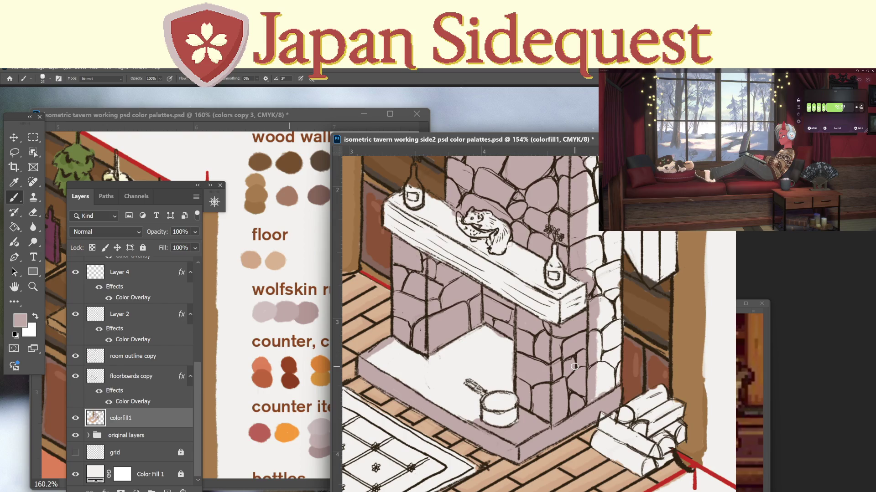
pyautogui.moveTo(367, 354); pyautogui.dragTo(462, 409)
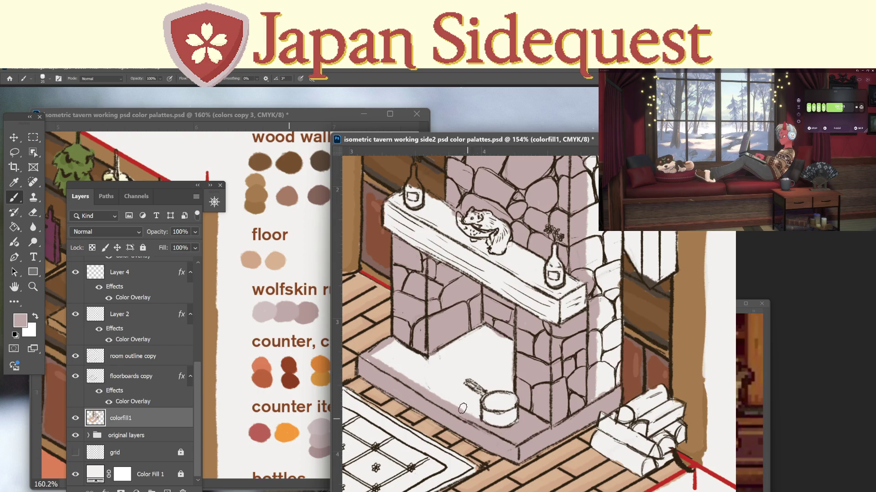
pyautogui.moveTo(513, 390)
pyautogui.mouseDown()
pyautogui.moveTo(464, 376)
pyautogui.moveTo(479, 396)
pyautogui.moveTo(479, 422)
pyautogui.mouseUp()
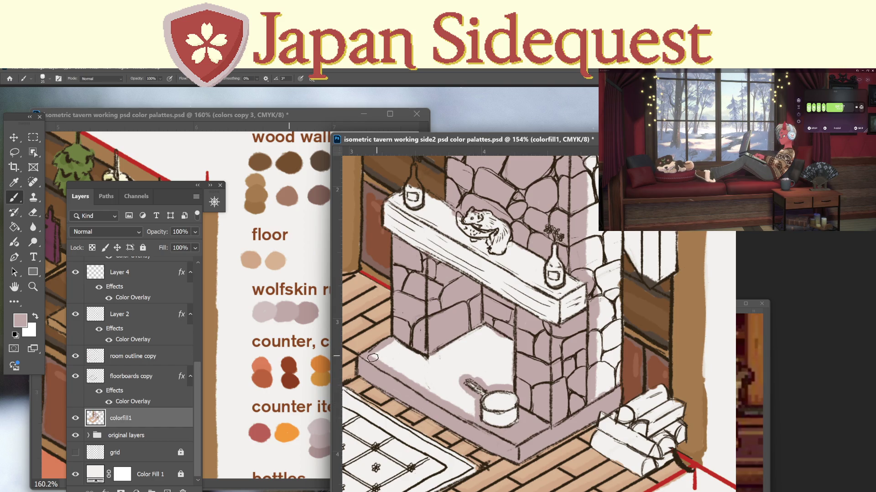
pyautogui.moveTo(373, 357)
pyautogui.mouseDown()
pyautogui.moveTo(399, 346)
pyautogui.moveTo(424, 358)
pyautogui.moveTo(472, 399)
pyautogui.moveTo(397, 353)
pyautogui.moveTo(385, 373)
pyautogui.moveTo(444, 395)
pyautogui.moveTo(424, 376)
pyautogui.moveTo(479, 418)
pyautogui.mouseUp()
pyautogui.moveTo(515, 373)
pyautogui.mouseDown()
pyautogui.moveTo(486, 329)
pyautogui.moveTo(441, 353)
pyautogui.moveTo(445, 366)
pyautogui.moveTo(476, 378)
pyautogui.moveTo(496, 350)
pyautogui.moveTo(492, 374)
pyautogui.moveTo(485, 335)
pyautogui.moveTo(463, 360)
pyautogui.moveTo(452, 349)
pyautogui.moveTo(431, 359)
pyautogui.mouseUp()
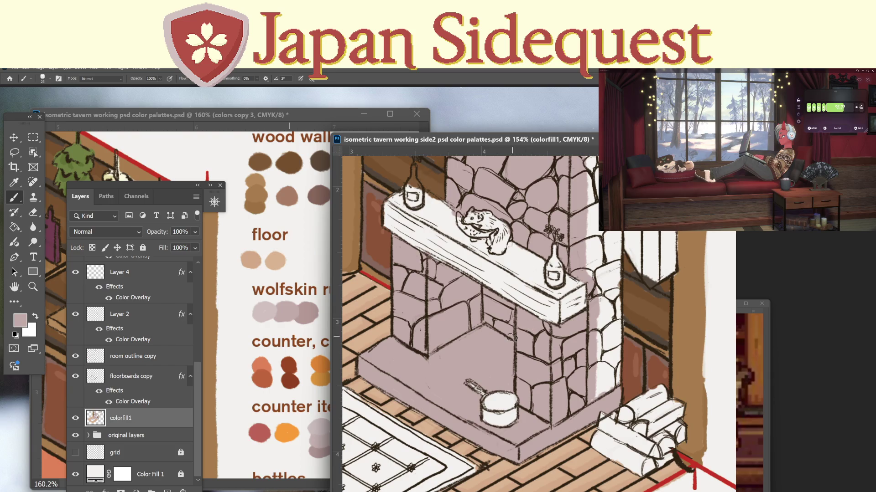
pyautogui.moveTo(546, 291); pyautogui.dragTo(535, 300)
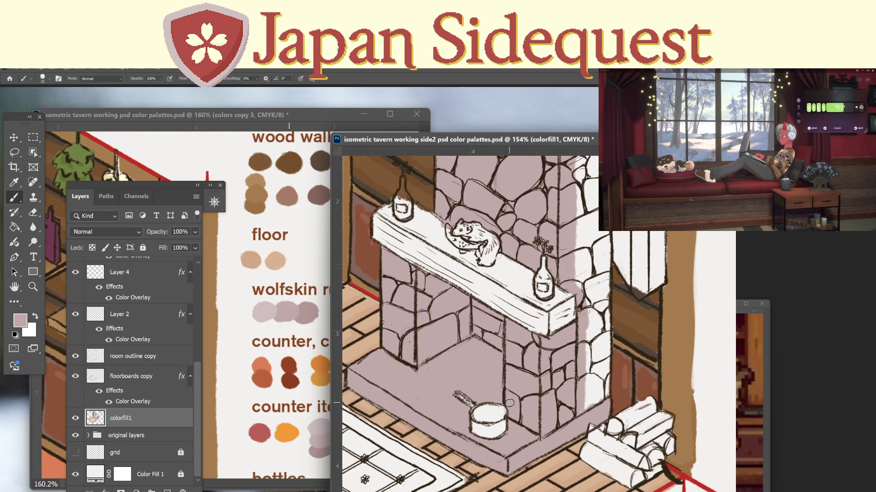
# Cover the white highlight strip beside the chimney's right edge and right of the mantel with mauve.
pyautogui.scroll(2, 518, 361)
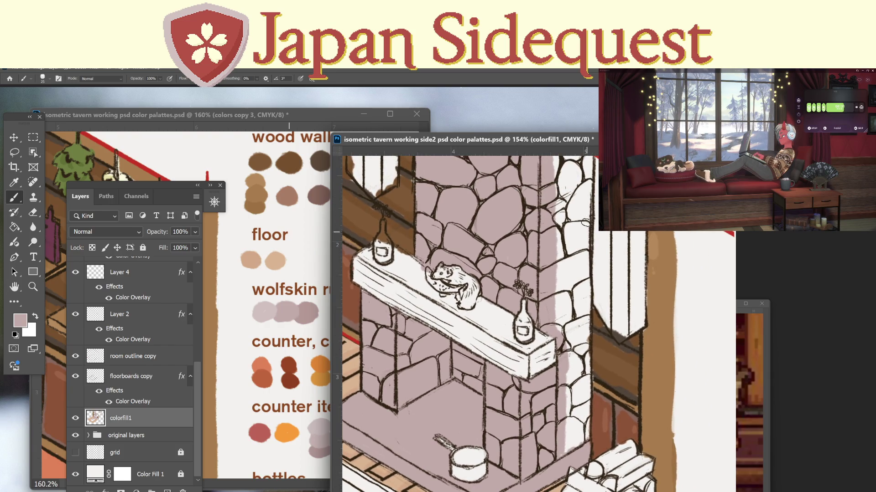
pyautogui.moveTo(586, 220); pyautogui.dragTo(584, 335)
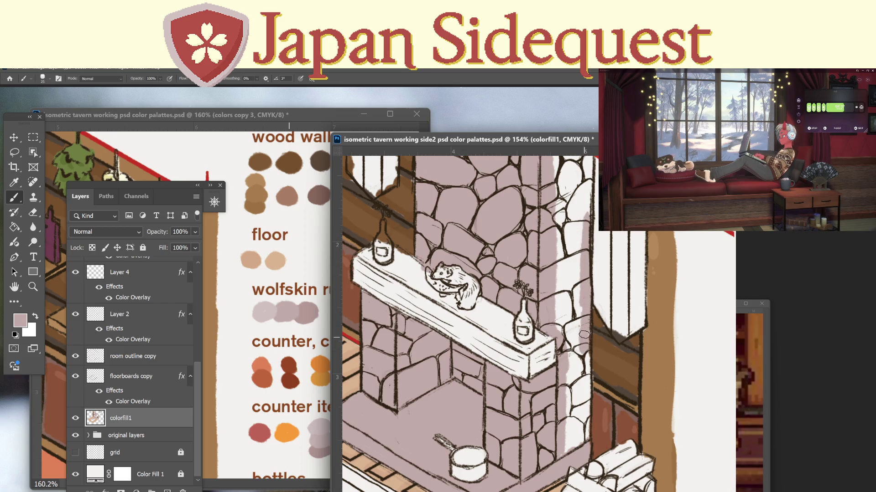
pyautogui.moveTo(585, 369)
pyautogui.mouseDown()
pyautogui.moveTo(585, 431)
pyautogui.moveTo(575, 440)
pyautogui.mouseUp()
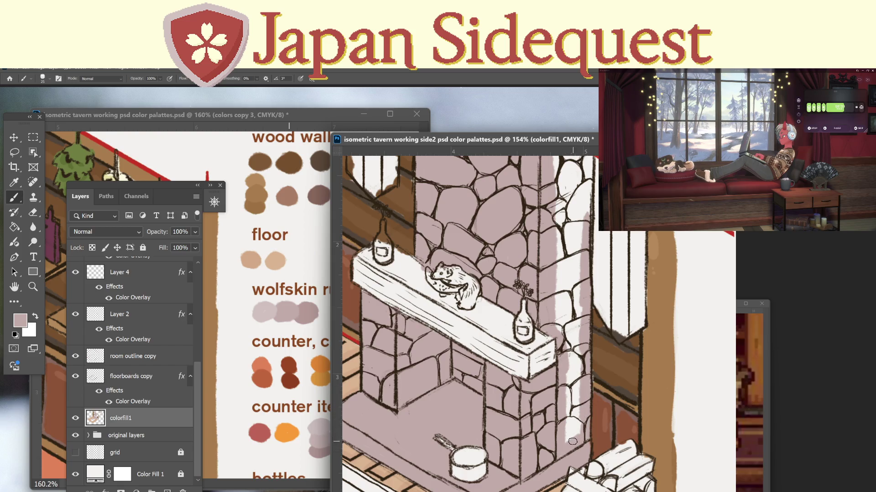
pyautogui.moveTo(569, 354)
pyautogui.mouseDown()
pyautogui.moveTo(569, 438)
pyautogui.moveTo(579, 438)
pyautogui.moveTo(571, 228)
pyautogui.moveTo(562, 338)
pyautogui.moveTo(556, 274)
pyautogui.moveTo(563, 428)
pyautogui.mouseUp()
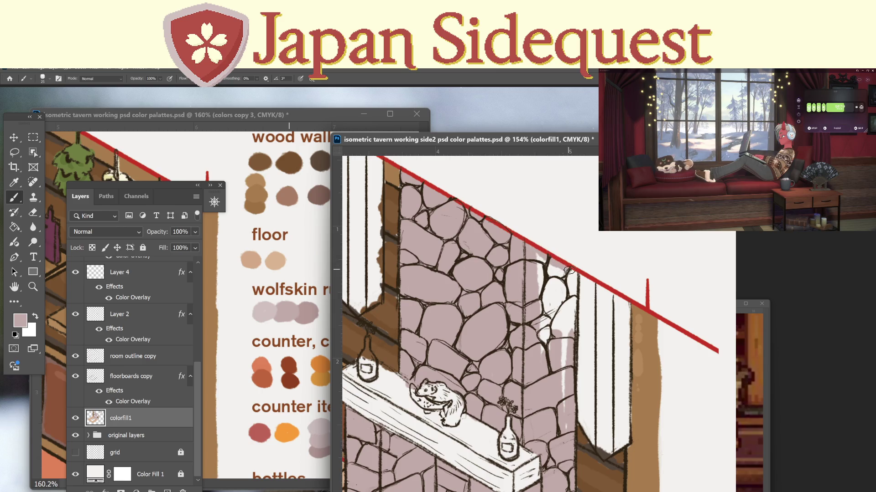
pyautogui.moveTo(569, 270)
pyautogui.mouseDown()
pyautogui.moveTo(567, 356)
pyautogui.moveTo(557, 274)
pyautogui.moveTo(544, 337)
pyautogui.mouseUp()
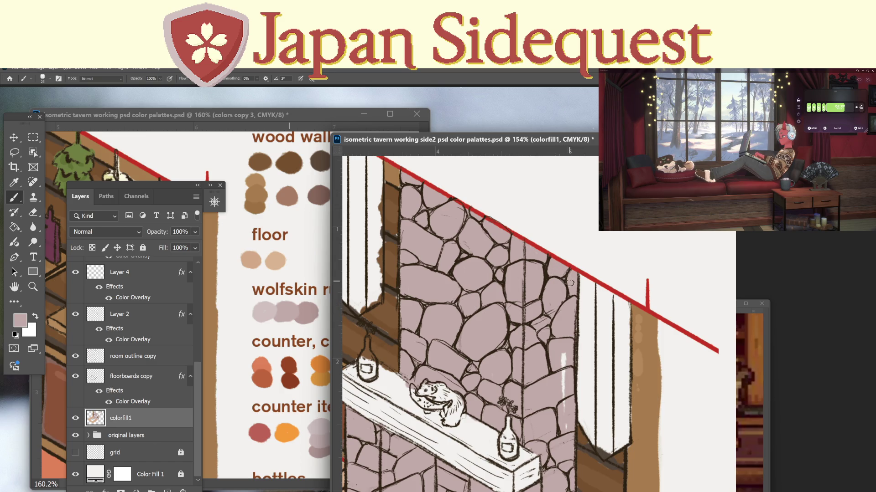
pyautogui.moveTo(569, 282); pyautogui.dragTo(561, 431)
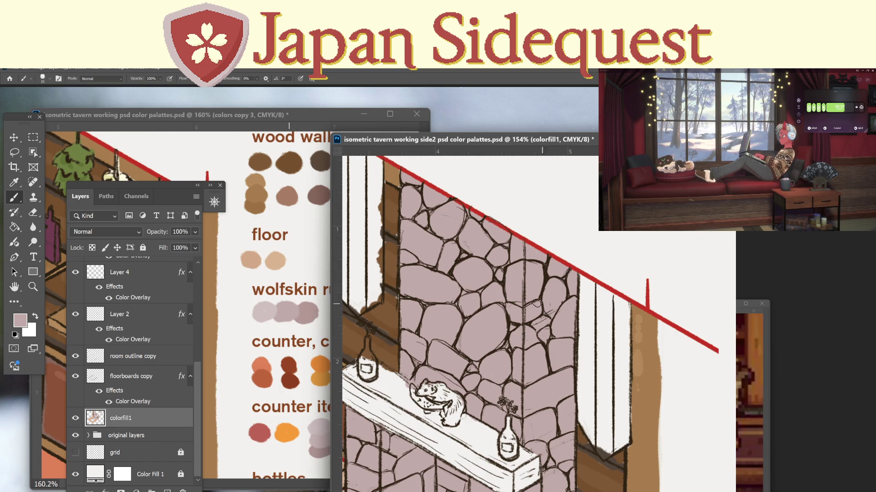
# Sample the darker wolfskin mauve and add dark edge strokes to the upper wall stones.
pyautogui.press('i')
pyautogui.click(311, 304)
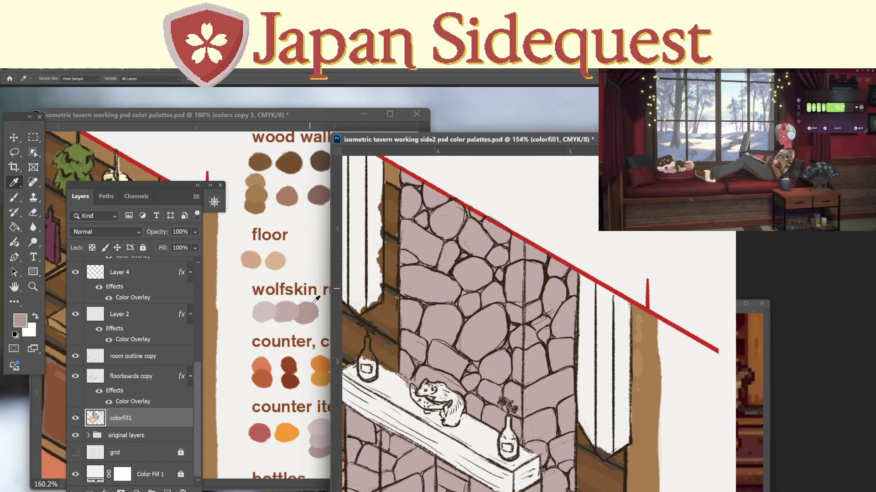
pyautogui.press('b')
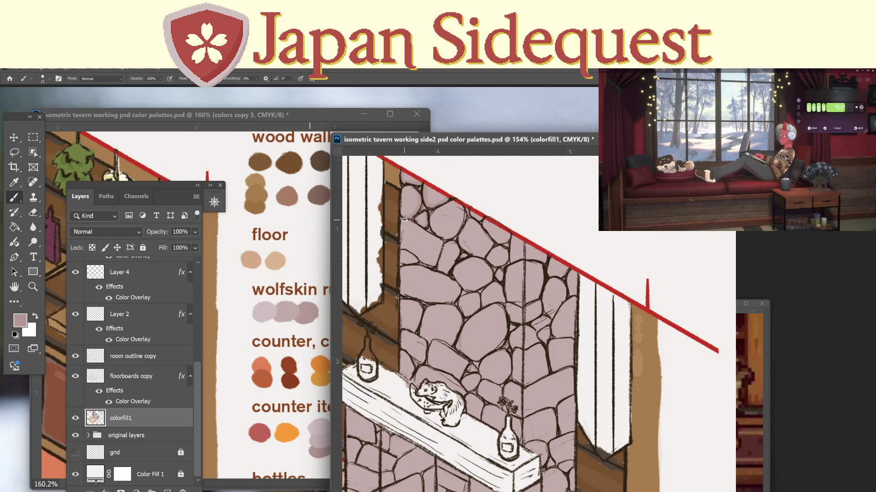
pyautogui.moveTo(403, 220)
pyautogui.mouseDown()
pyautogui.moveTo(443, 246)
pyautogui.moveTo(434, 267)
pyautogui.moveTo(404, 265)
pyautogui.mouseUp()
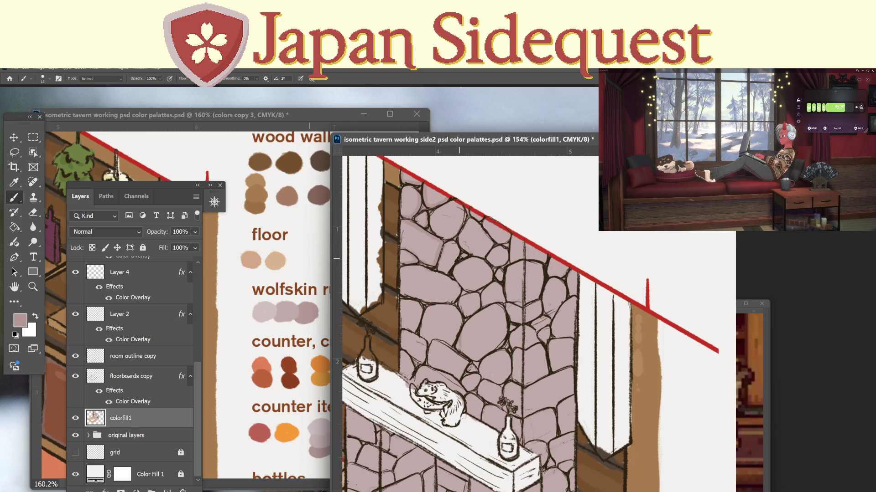
pyautogui.moveTo(464, 253); pyautogui.dragTo(461, 232)
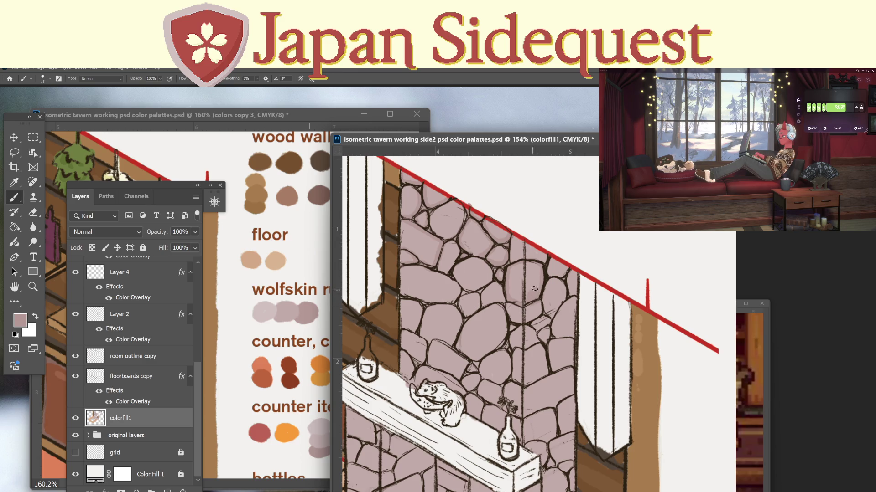
# Shade stones mid-wall and down to the lower wall with darker mauve dabs.
pyautogui.moveTo(528, 308); pyautogui.dragTo(525, 443)
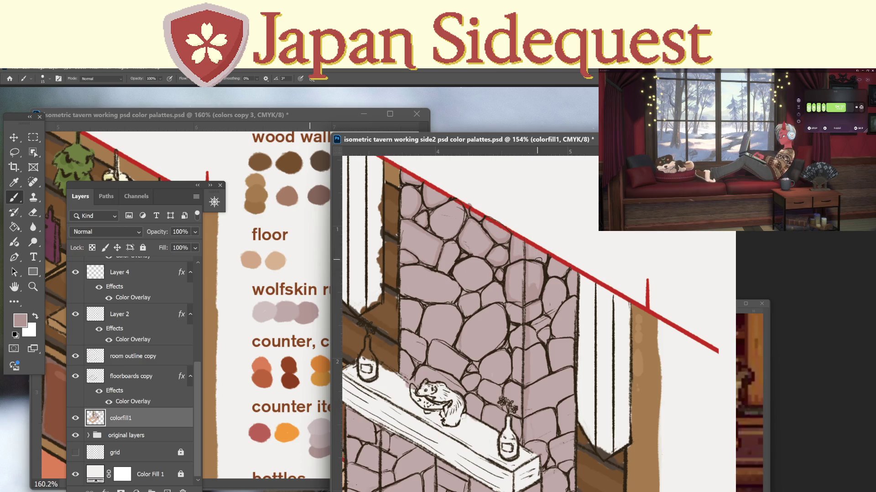
pyautogui.click(544, 260)
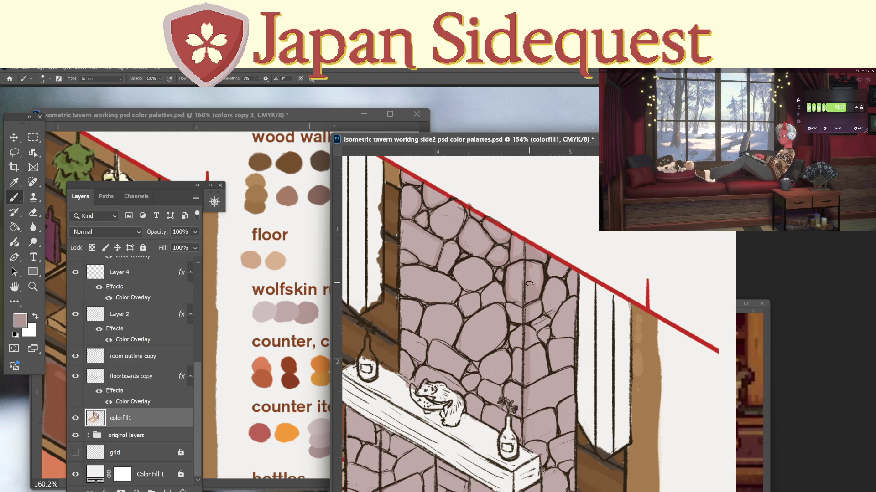
pyautogui.moveTo(533, 310); pyautogui.dragTo(540, 314)
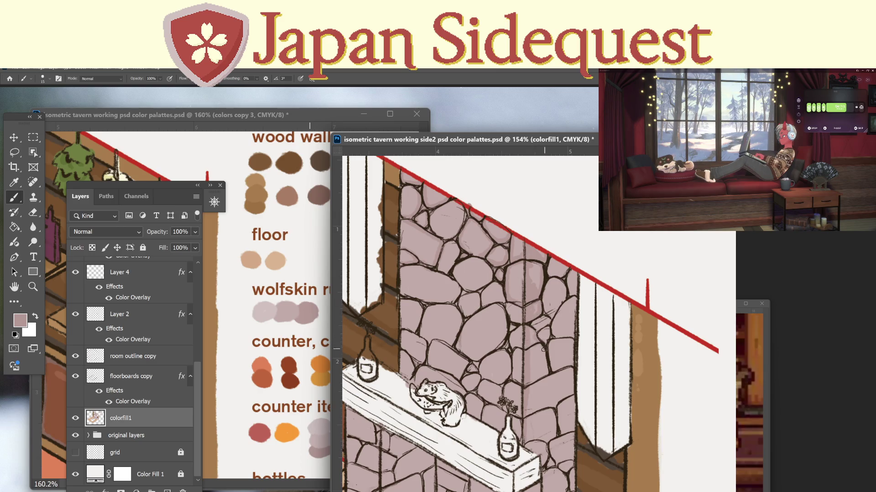
pyautogui.moveTo(530, 349)
pyautogui.mouseDown()
pyautogui.moveTo(541, 346)
pyautogui.moveTo(544, 373)
pyautogui.moveTo(532, 373)
pyautogui.mouseUp()
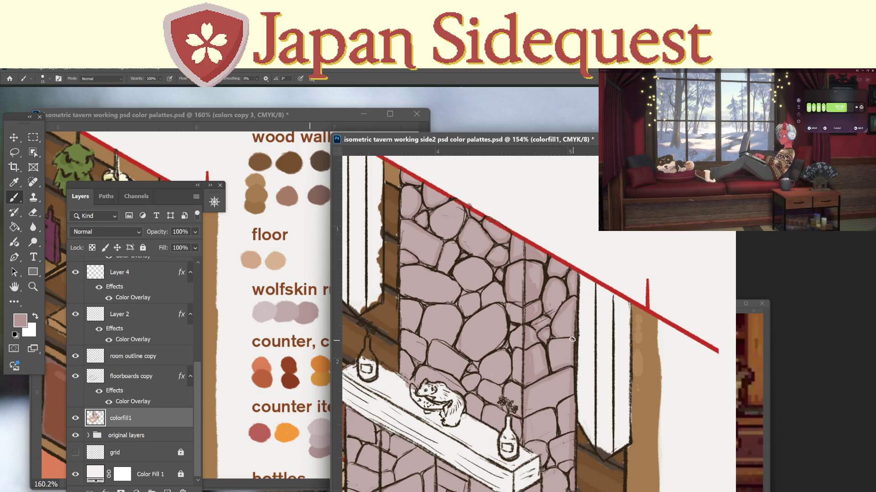
pyautogui.moveTo(572, 340)
pyautogui.mouseDown()
pyautogui.moveTo(552, 356)
pyautogui.moveTo(550, 342)
pyautogui.mouseUp()
# Darken the stone column's edges below the shelf corner and along its right side.
pyautogui.scroll(-2, 550, 364)
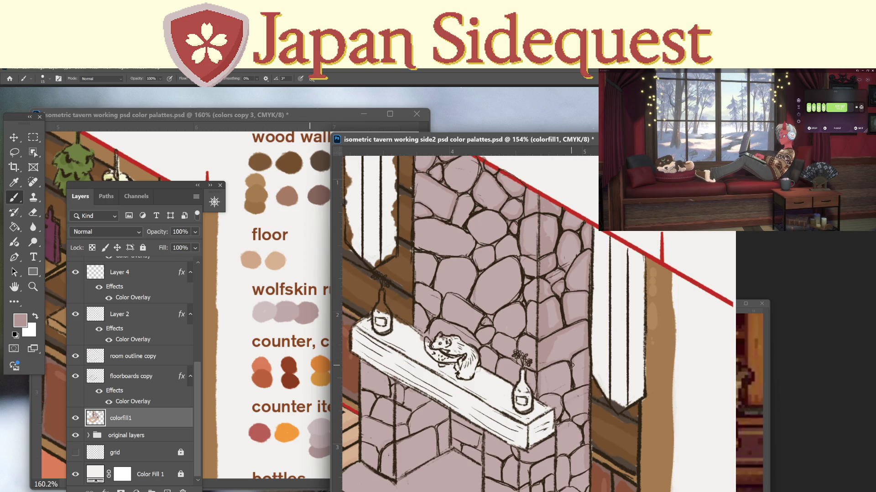
pyautogui.moveTo(572, 364)
pyautogui.mouseDown()
pyautogui.moveTo(575, 389)
pyautogui.moveTo(563, 414)
pyautogui.moveTo(562, 404)
pyautogui.mouseUp()
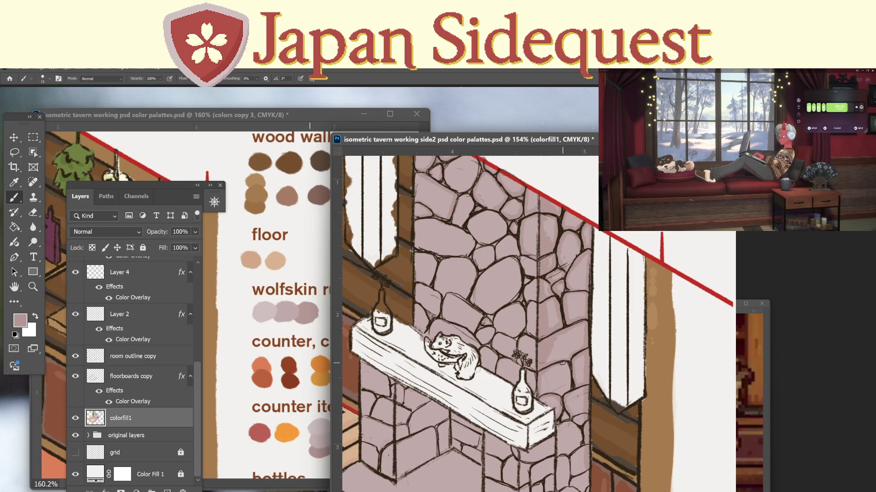
pyautogui.moveTo(568, 367); pyautogui.dragTo(564, 392)
pyautogui.scroll(-2, 586, 404)
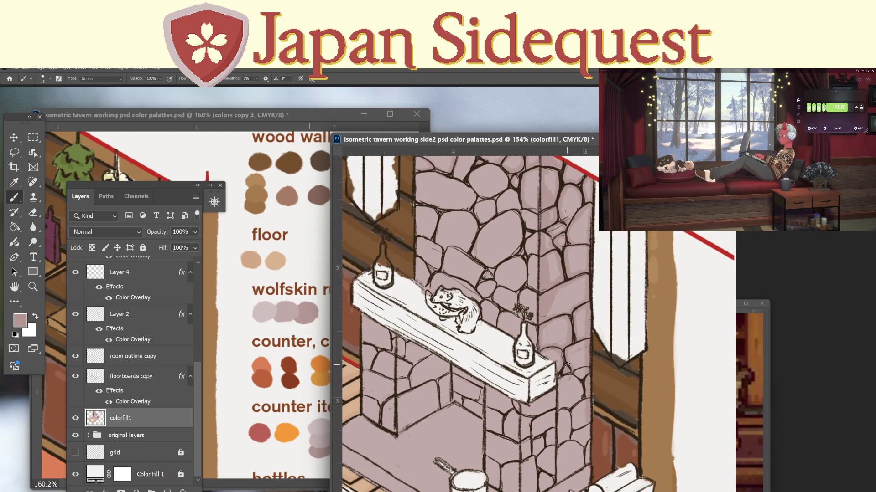
pyautogui.moveTo(559, 377); pyautogui.dragTo(555, 480)
pyautogui.moveTo(583, 424)
pyautogui.mouseDown()
pyautogui.moveTo(584, 462)
pyautogui.moveTo(590, 442)
pyautogui.moveTo(568, 439)
pyautogui.moveTo(588, 400)
pyautogui.mouseUp()
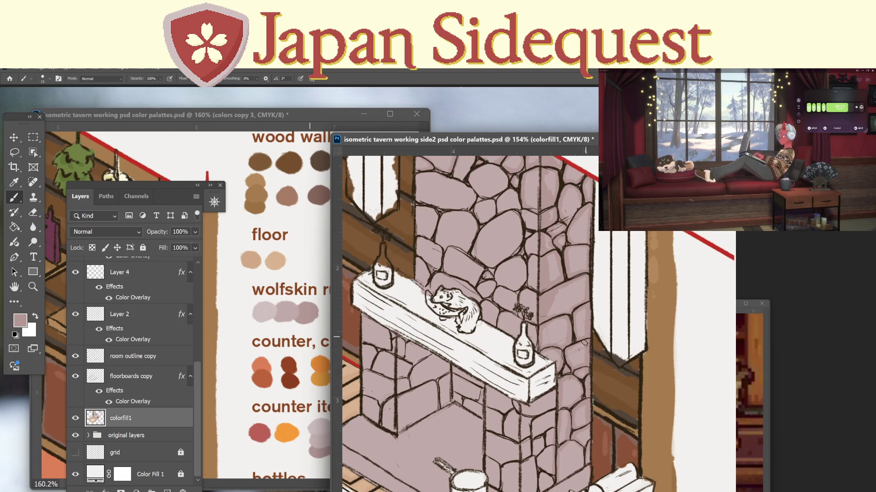
# Darken the lower pillar's edge stones and its right face near the fireplace base.
pyautogui.moveTo(574, 457); pyautogui.dragTo(615, 393)
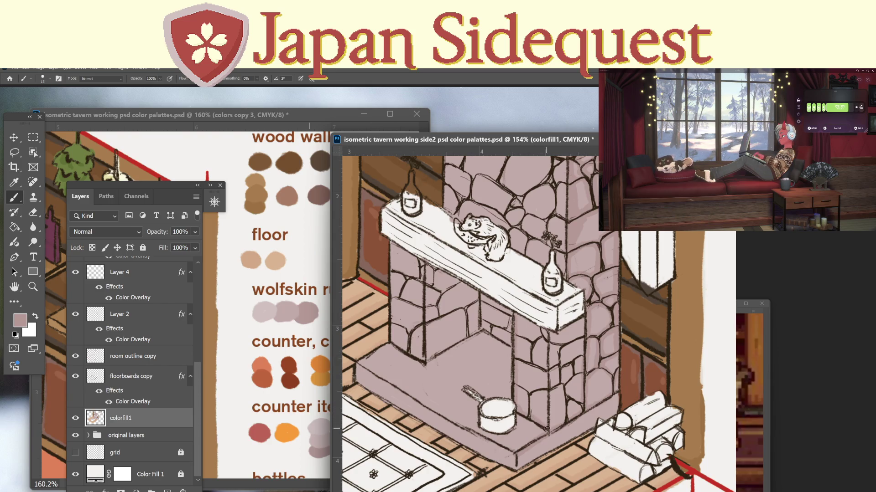
pyautogui.moveTo(548, 385); pyautogui.dragTo(551, 432)
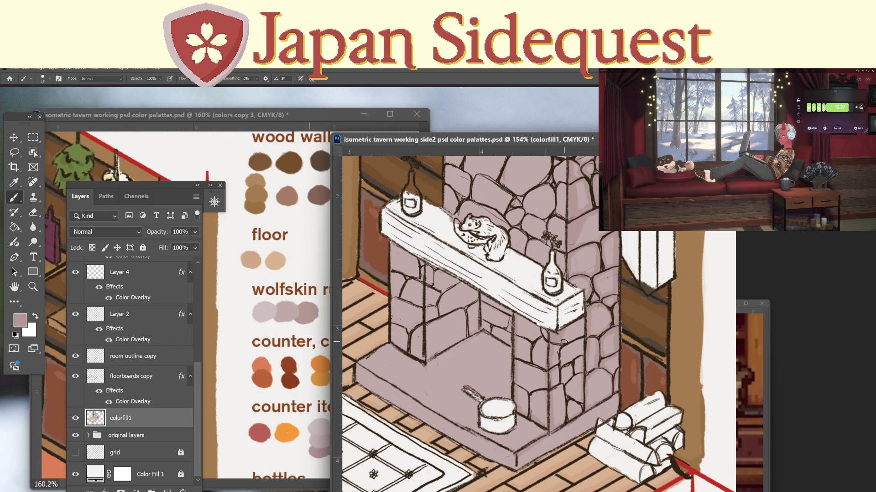
pyautogui.moveTo(562, 346)
pyautogui.mouseDown()
pyautogui.moveTo(553, 390)
pyautogui.moveTo(562, 426)
pyautogui.moveTo(561, 373)
pyautogui.moveTo(582, 359)
pyautogui.moveTo(582, 333)
pyautogui.mouseUp()
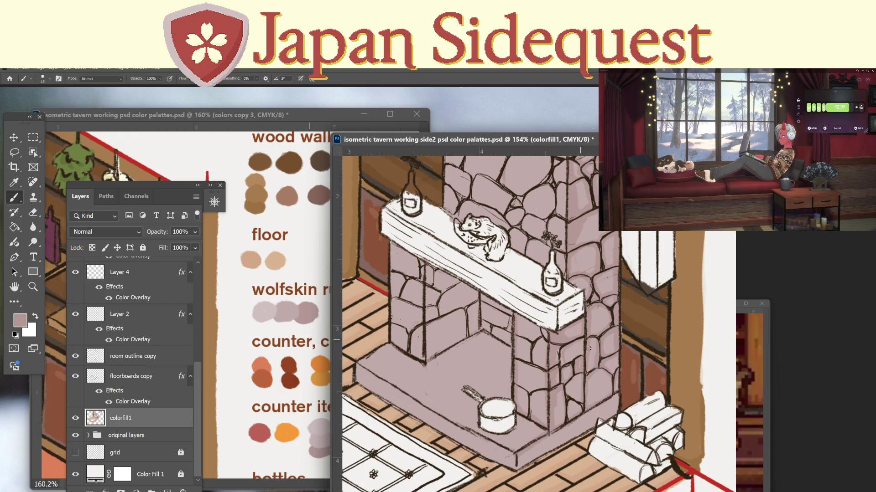
pyautogui.moveTo(583, 374)
pyautogui.mouseDown()
pyautogui.moveTo(570, 388)
pyautogui.moveTo(569, 419)
pyautogui.mouseUp()
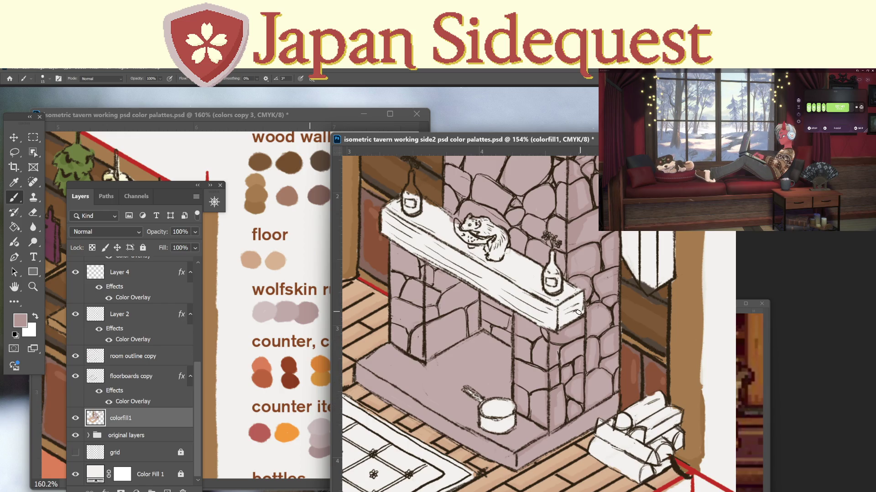
pyautogui.moveTo(523, 347); pyautogui.dragTo(608, 337)
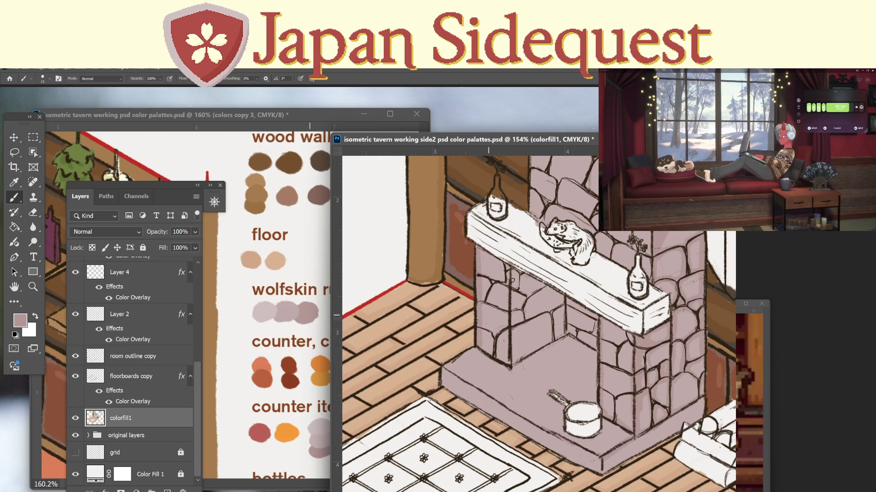
# Paint dark strokes down the left pillar's edge from mantel to hearth and on the inner firebox stones.
pyautogui.moveTo(512, 267); pyautogui.dragTo(512, 363)
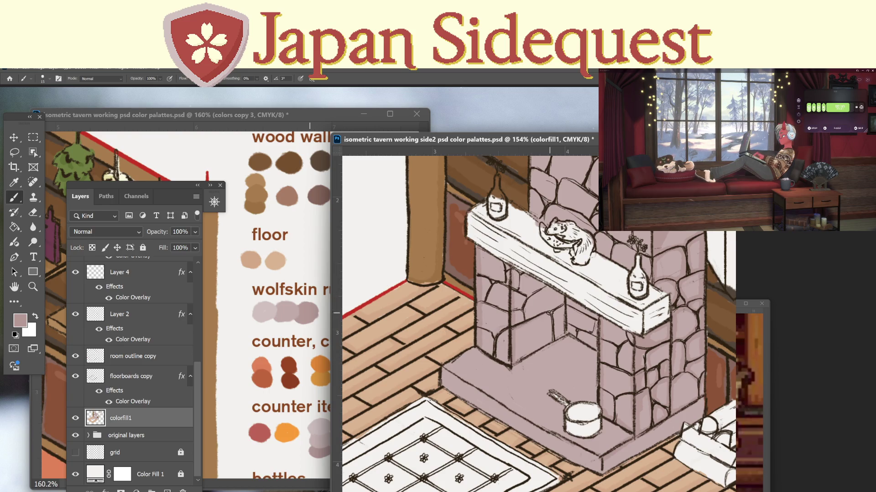
pyautogui.moveTo(551, 316)
pyautogui.mouseDown()
pyautogui.moveTo(552, 340)
pyautogui.moveTo(561, 329)
pyautogui.moveTo(515, 347)
pyautogui.moveTo(518, 361)
pyautogui.mouseUp()
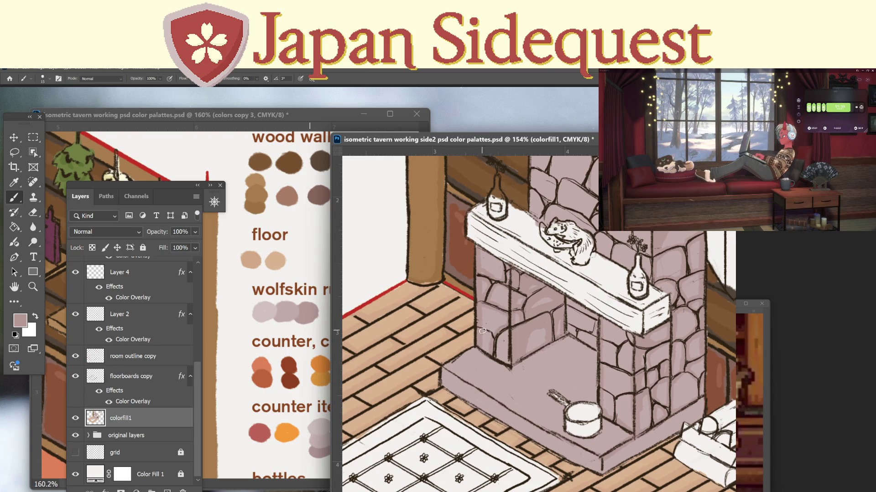
pyautogui.moveTo(507, 330); pyautogui.dragTo(506, 364)
pyautogui.moveTo(615, 401); pyautogui.dragTo(614, 420)
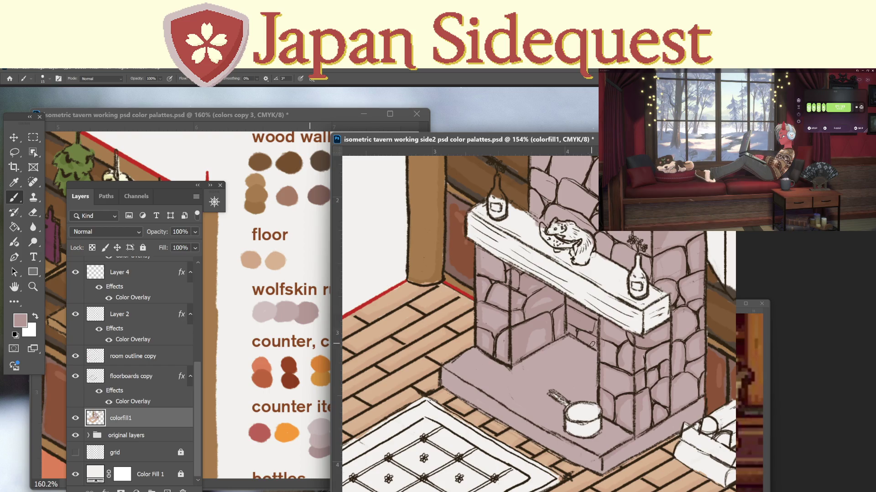
# Retrace the upper chimney stone outlines and vertical corner line in dark strokes, touching up near the vase.
pyautogui.moveTo(613, 301); pyautogui.dragTo(588, 380)
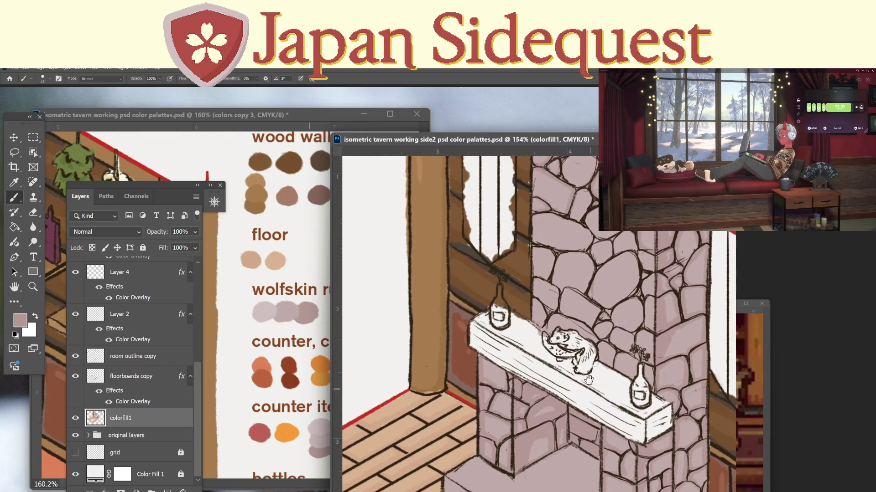
pyautogui.moveTo(543, 172); pyautogui.dragTo(547, 223)
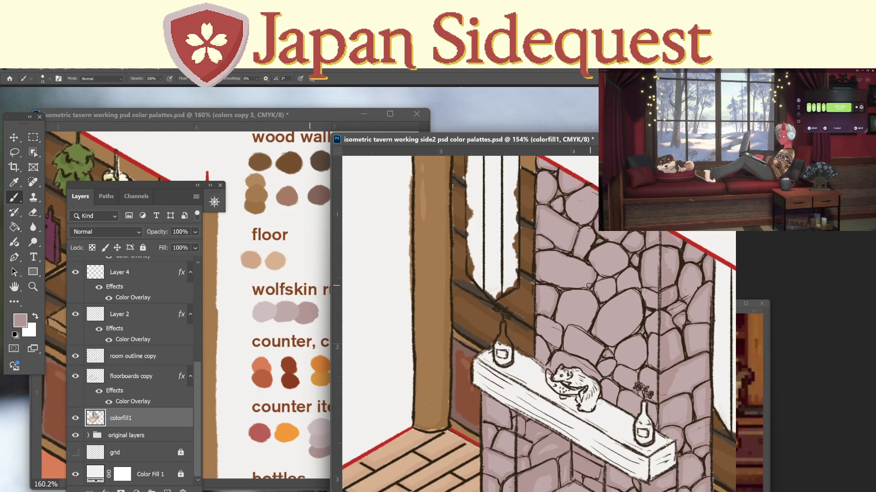
pyautogui.moveTo(588, 230); pyautogui.dragTo(583, 257)
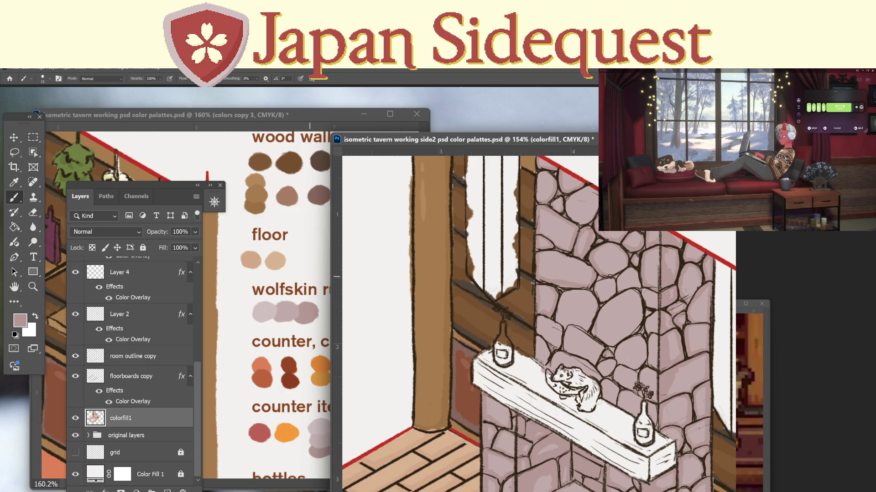
pyautogui.moveTo(618, 272)
pyautogui.mouseDown()
pyautogui.moveTo(627, 252)
pyautogui.moveTo(618, 293)
pyautogui.moveTo(640, 284)
pyautogui.moveTo(616, 286)
pyautogui.mouseUp()
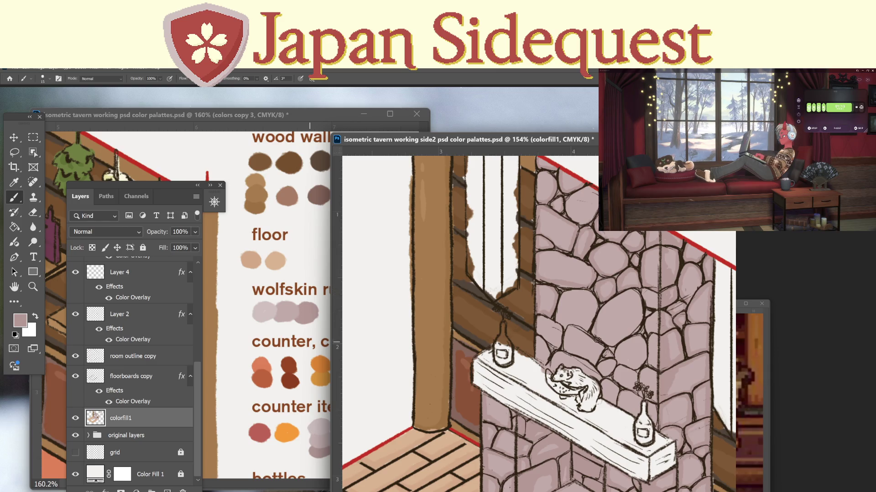
pyautogui.moveTo(594, 322)
pyautogui.mouseDown()
pyautogui.moveTo(603, 341)
pyautogui.moveTo(628, 336)
pyautogui.moveTo(641, 310)
pyautogui.moveTo(631, 290)
pyautogui.moveTo(601, 311)
pyautogui.moveTo(596, 328)
pyautogui.mouseUp()
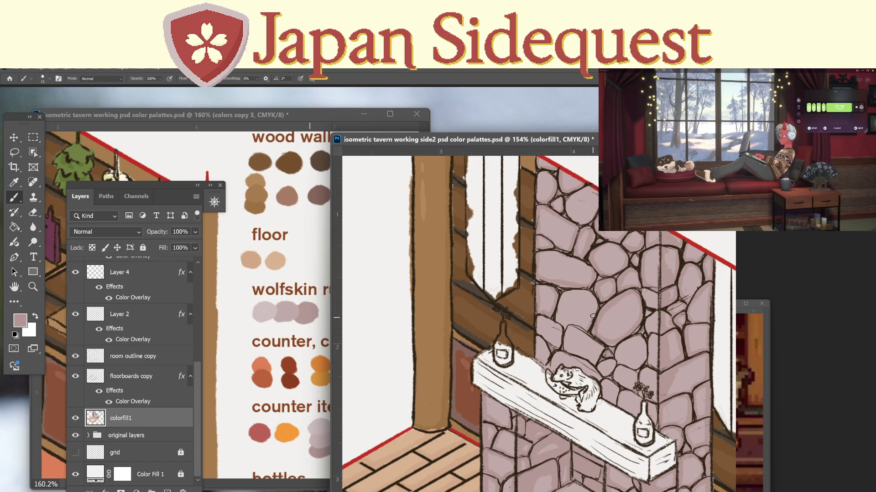
pyautogui.moveTo(593, 316)
pyautogui.mouseDown()
pyautogui.moveTo(586, 290)
pyautogui.moveTo(560, 305)
pyautogui.moveTo(563, 328)
pyautogui.moveTo(589, 332)
pyautogui.mouseUp()
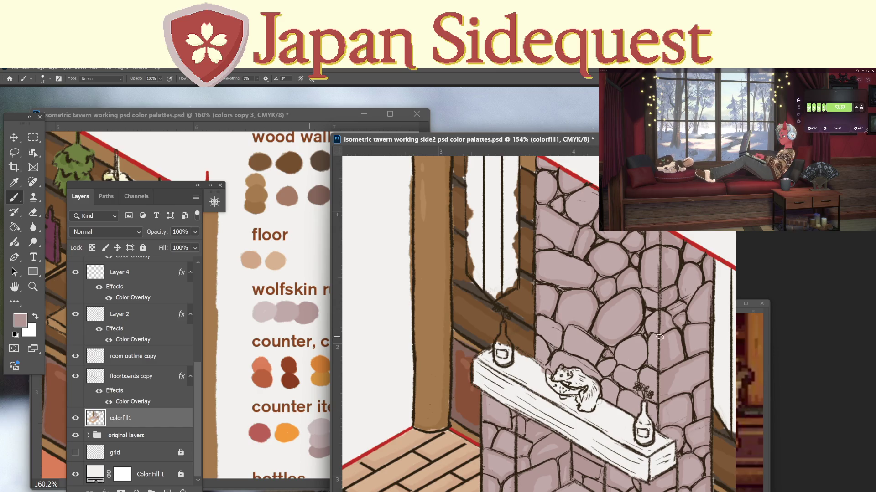
pyautogui.moveTo(660, 337)
pyautogui.mouseDown()
pyautogui.moveTo(657, 367)
pyautogui.moveTo(644, 288)
pyautogui.moveTo(659, 306)
pyautogui.moveTo(642, 326)
pyautogui.moveTo(650, 311)
pyautogui.mouseUp()
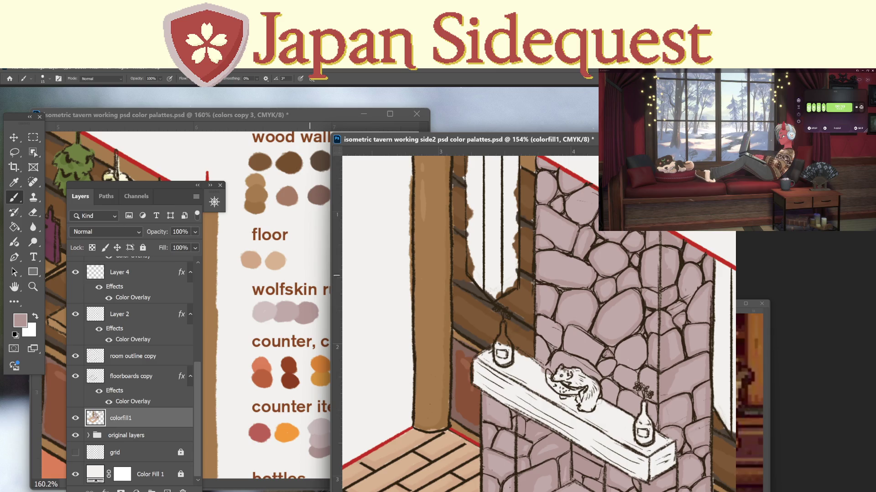
pyautogui.moveTo(651, 370); pyautogui.dragTo(641, 390)
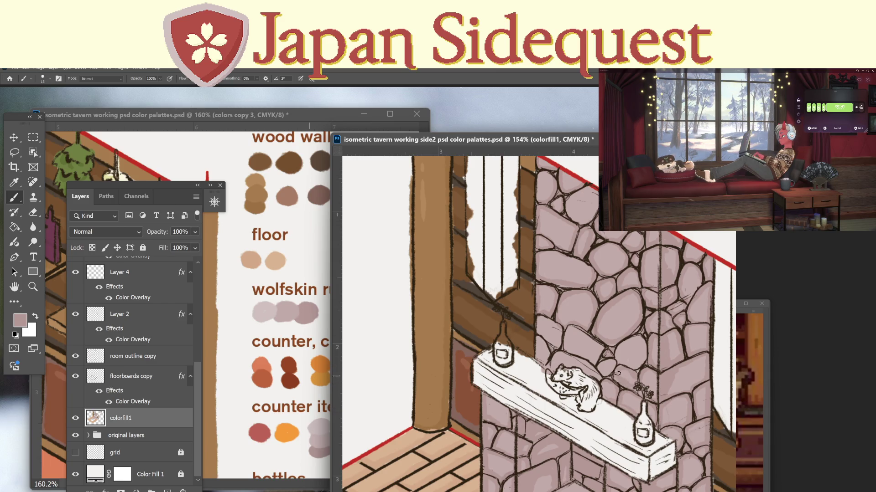
pyautogui.moveTo(617, 357)
pyautogui.mouseDown()
pyautogui.moveTo(638, 336)
pyautogui.moveTo(603, 364)
pyautogui.mouseUp()
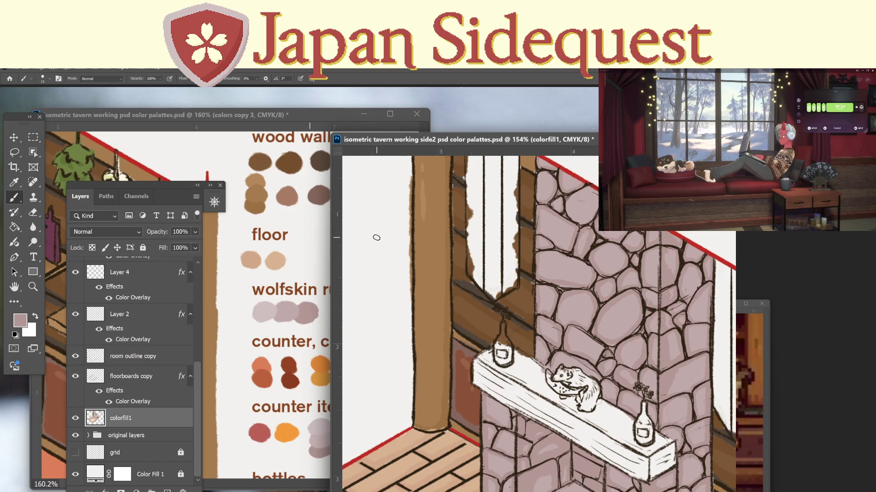
# Sample a light pink wolfskin shade and brush a faint stroke across the lower chimney stones.
pyautogui.press('i')
pyautogui.click(274, 299)
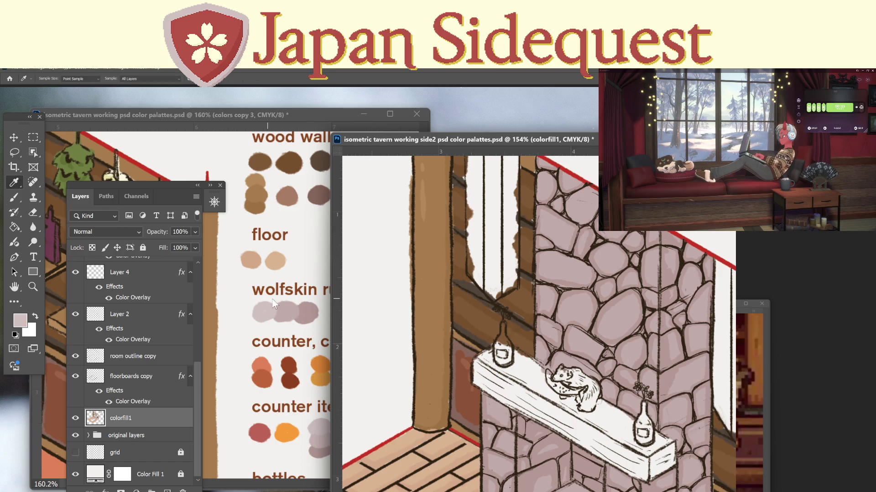
pyautogui.press('v')
pyautogui.press('b')
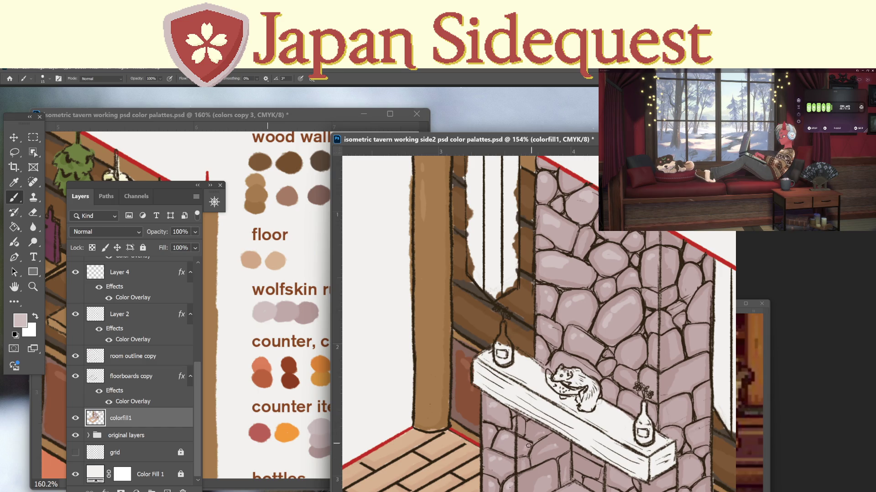
pyautogui.moveTo(613, 474); pyautogui.dragTo(578, 425)
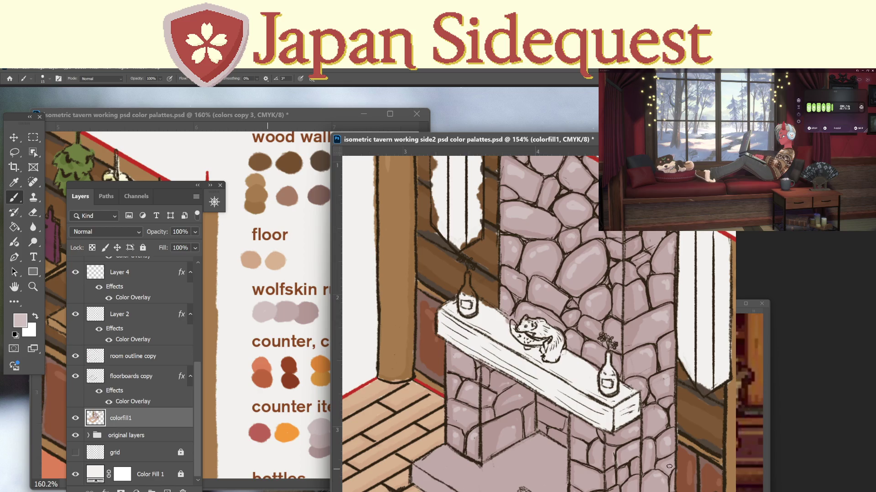
pyautogui.moveTo(673, 470); pyautogui.dragTo(630, 474)
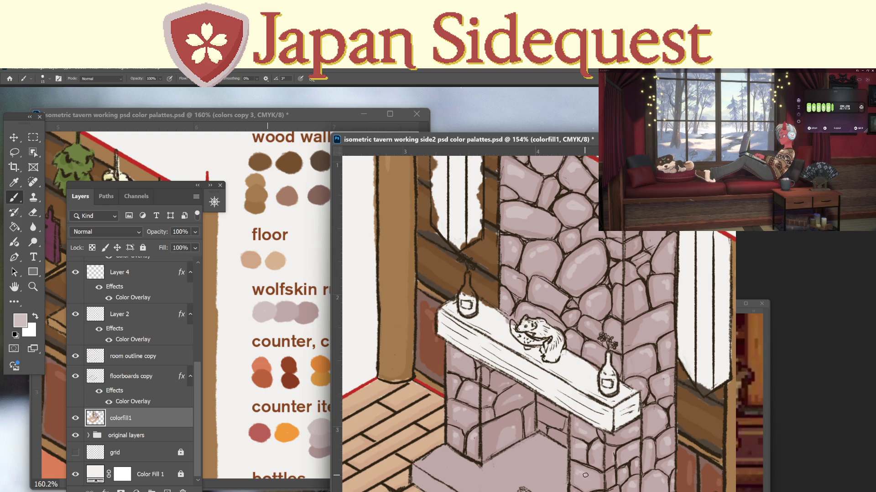
# Ink and darken the hearth's front corner, lower front edge, left corner and front face strip.
pyautogui.moveTo(578, 474); pyautogui.dragTo(584, 390)
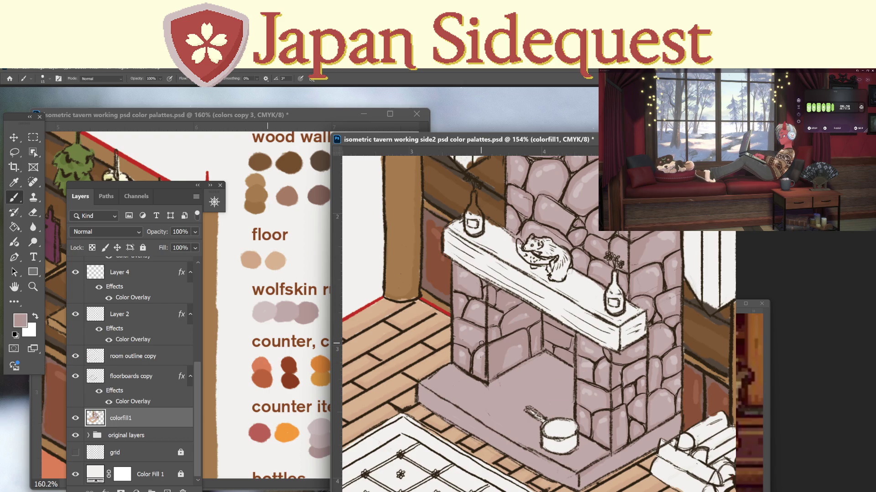
pyautogui.moveTo(581, 470); pyautogui.dragTo(579, 488)
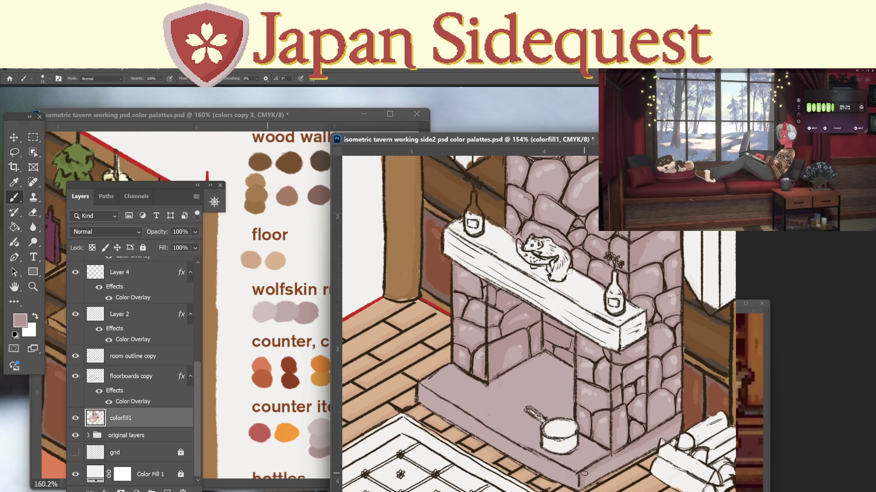
pyautogui.moveTo(579, 487)
pyautogui.mouseDown()
pyautogui.moveTo(664, 434)
pyautogui.moveTo(588, 477)
pyautogui.mouseUp()
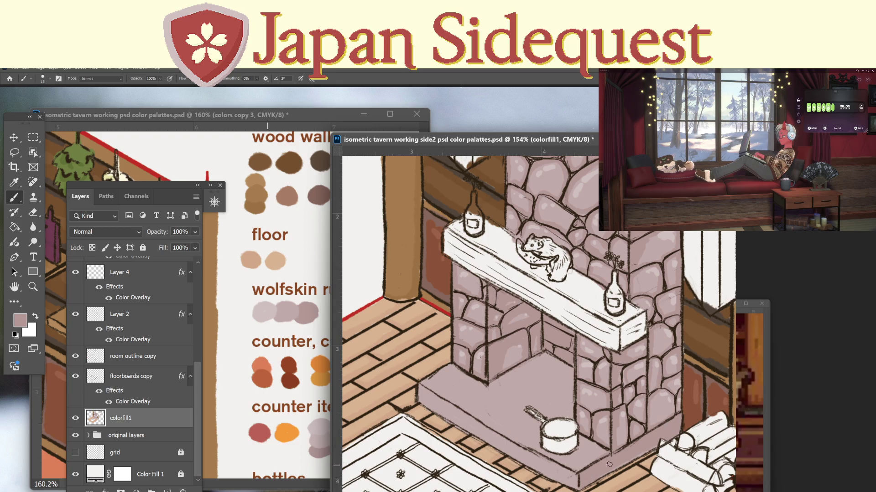
pyautogui.moveTo(642, 449); pyautogui.dragTo(617, 468)
pyautogui.moveTo(454, 368)
pyautogui.mouseDown()
pyautogui.moveTo(419, 385)
pyautogui.moveTo(576, 472)
pyautogui.mouseUp()
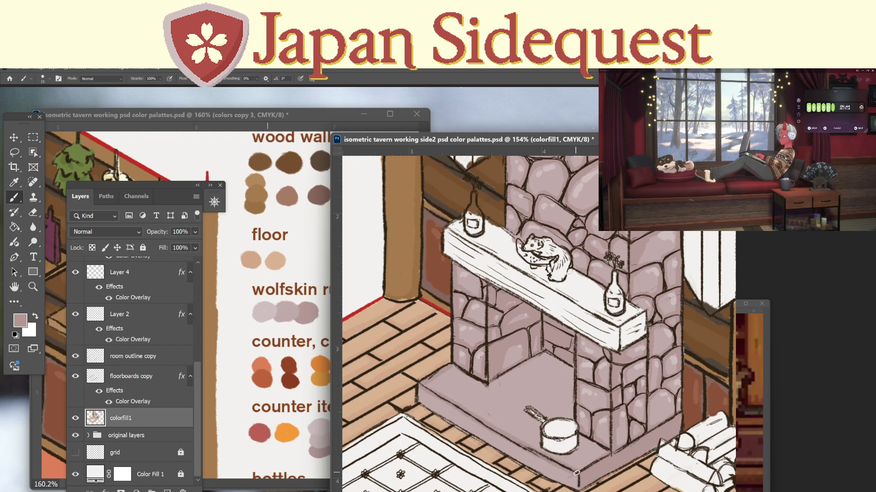
pyautogui.moveTo(417, 380)
pyautogui.mouseDown()
pyautogui.moveTo(420, 404)
pyautogui.moveTo(574, 486)
pyautogui.mouseUp()
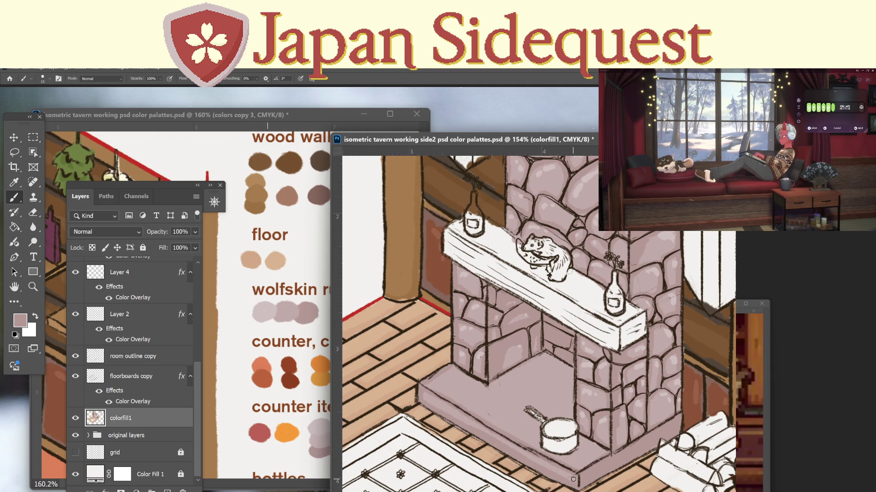
pyautogui.moveTo(449, 411); pyautogui.dragTo(576, 480)
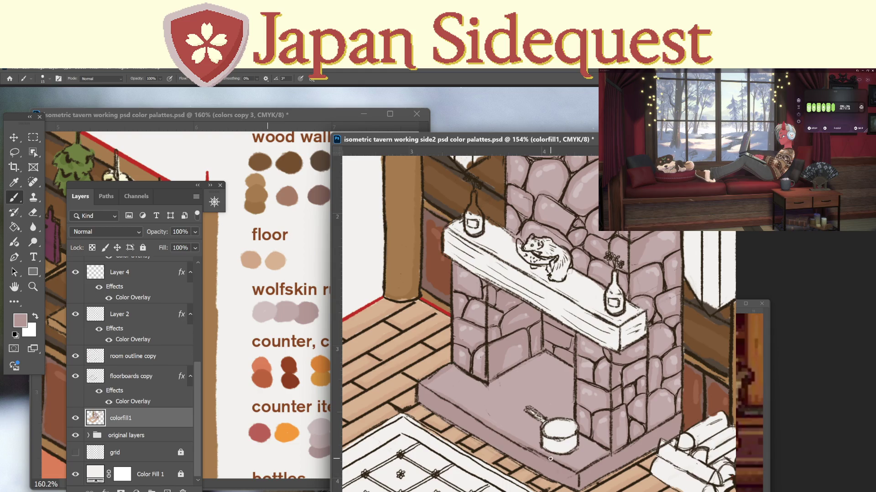
# Add a lighter pink highlight along the hearth's upper-left edge, then zoom out to the whole fireplace.
pyautogui.press('i')
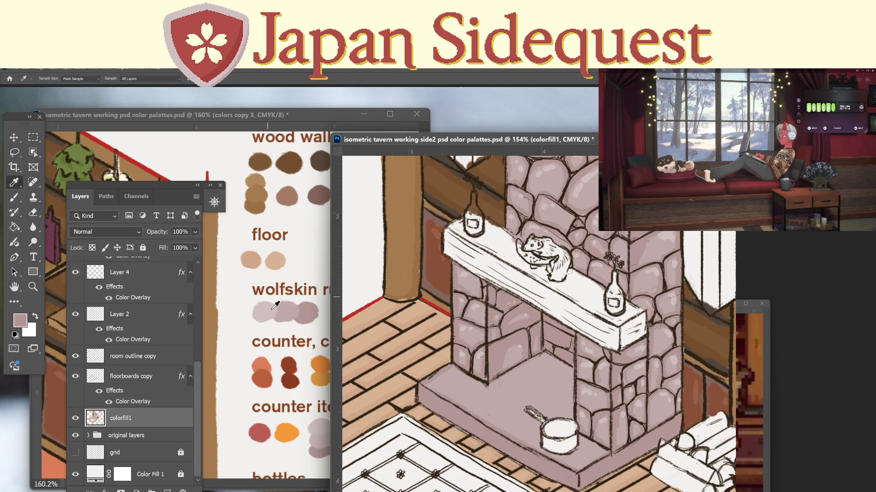
pyautogui.click(269, 310)
pyautogui.press('b')
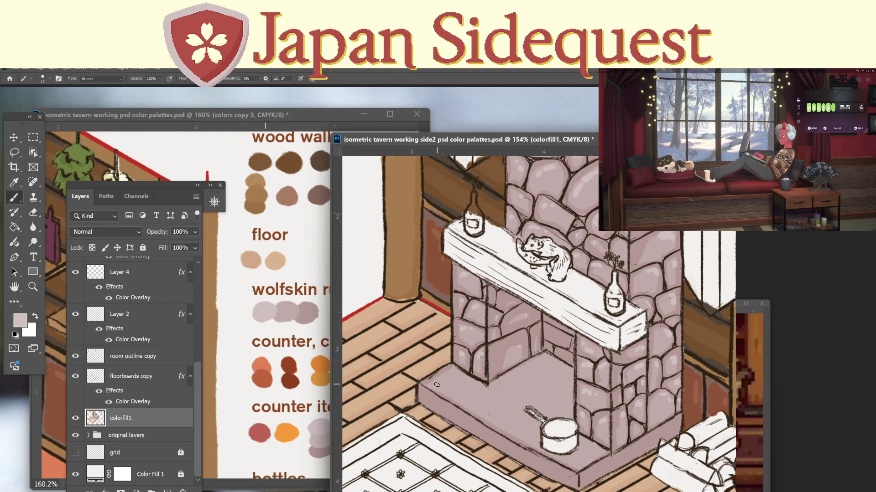
pyautogui.moveTo(438, 384); pyautogui.dragTo(475, 351)
pyautogui.press('z')
pyautogui.keyDown('alt'); pyautogui.click(587, 342); pyautogui.keyUp('alt')
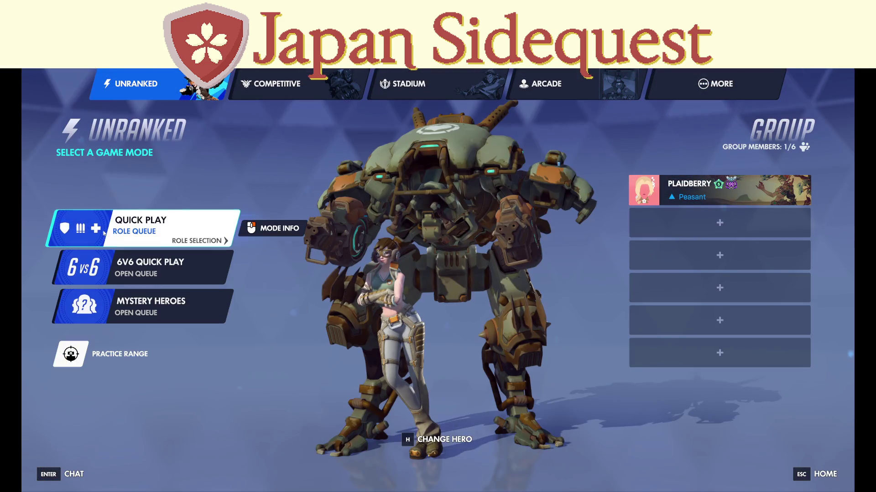
# Join role-queue Quick Play, ready up, and vote for the Midtown map.
pyautogui.click(188, 235)
pyautogui.click(429, 431)
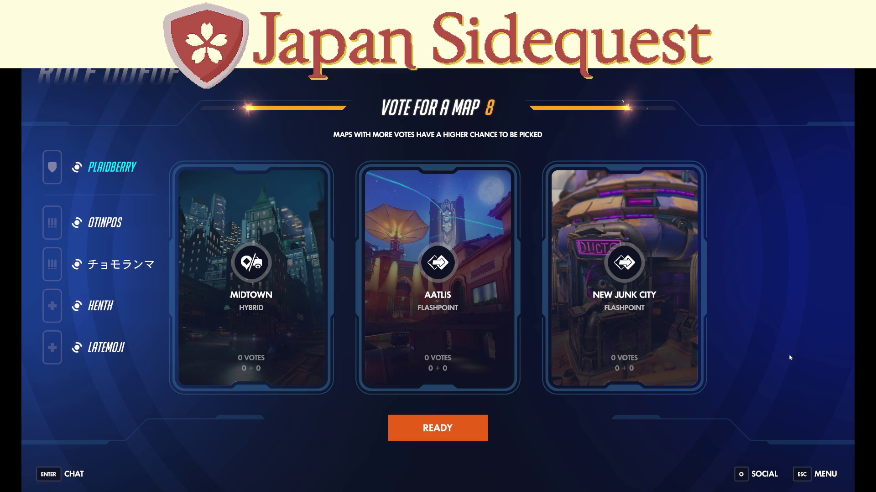
pyautogui.click(337, 345)
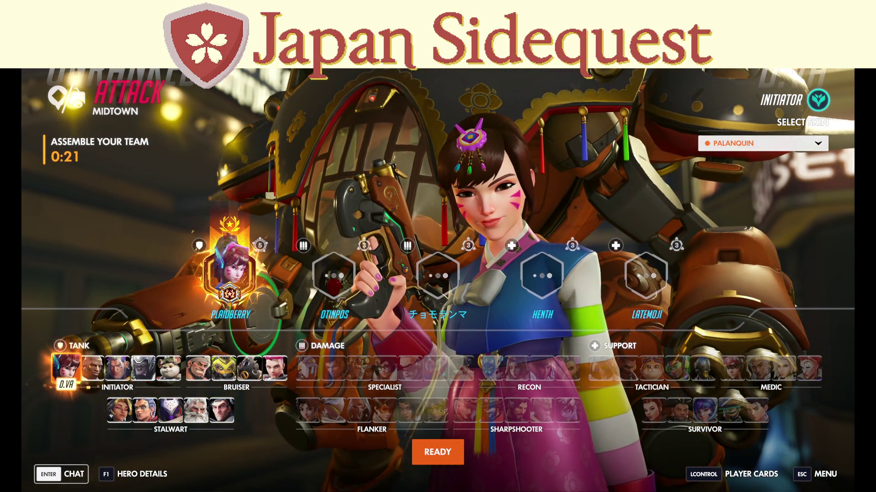
# Lock in D.Va and walk through the spawn room to the double doors.
pyautogui.click(442, 452)
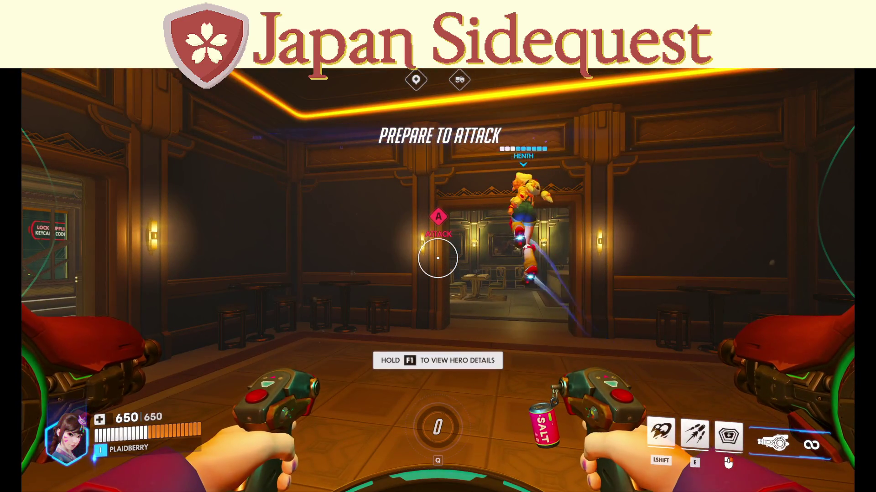
pyautogui.press('w')
pyautogui.press('w')
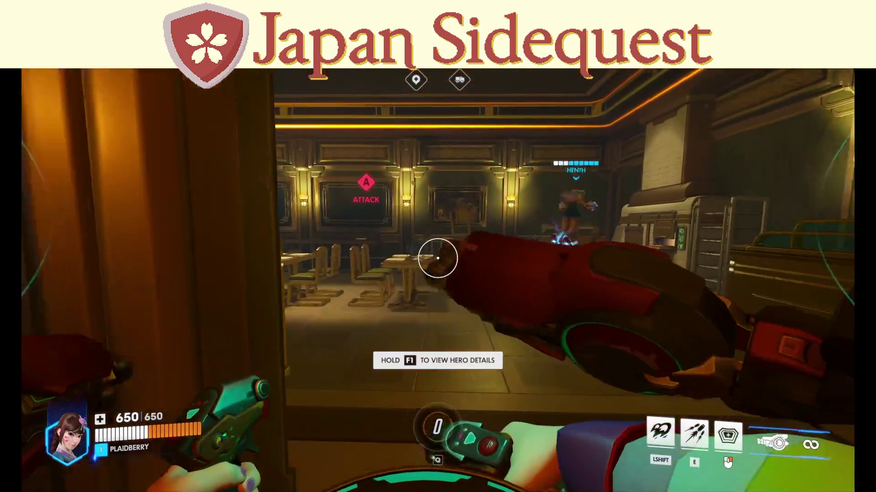
pyautogui.press('w')
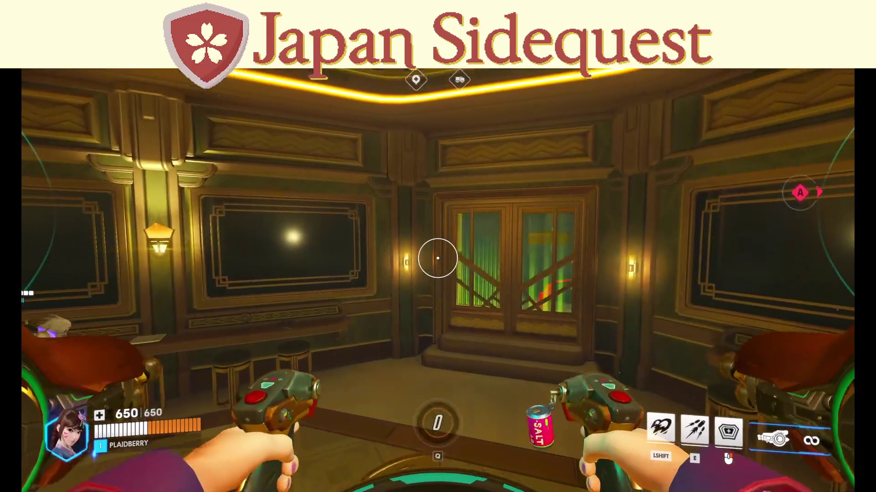
pyautogui.press('w')
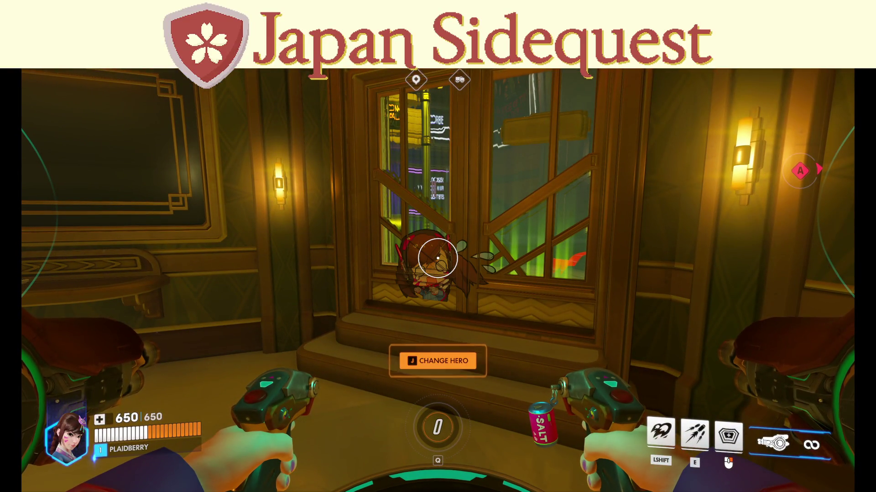
pyautogui.press('a')
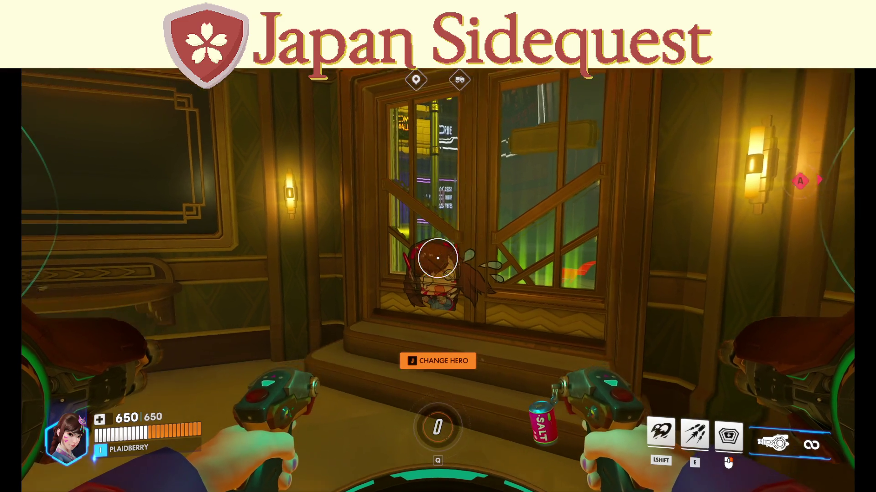
# Play a D.Va mech emote from the communication wheel's emotes.
pyautogui.press('c')
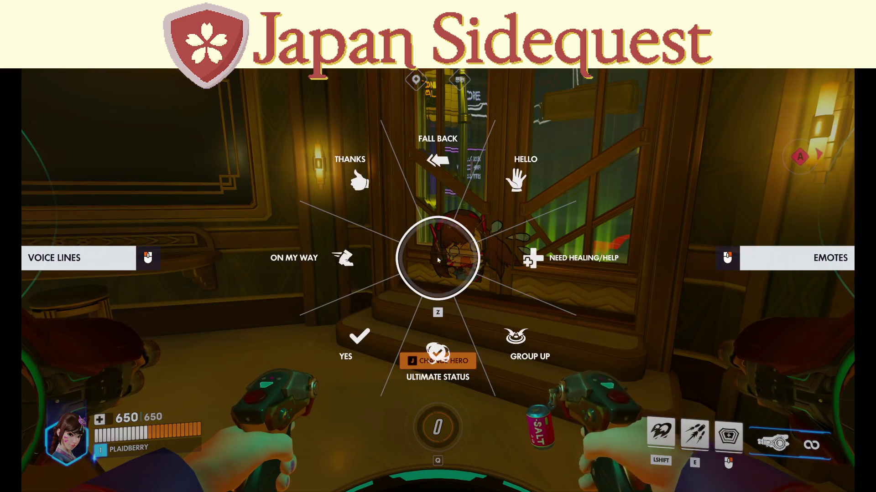
pyautogui.rightClick(438, 260)
pyautogui.click(465, 159)
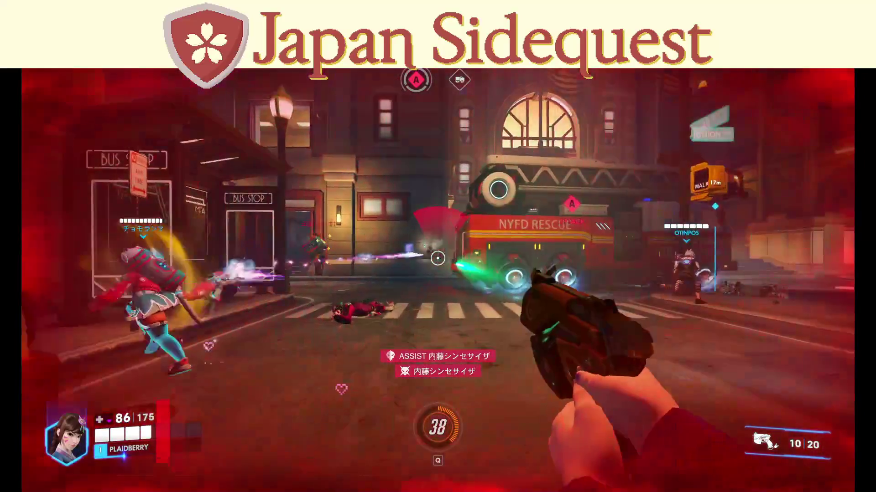
# Fight on foot with D.Va's pistol around the street, reloading and thanking a teammate.
pyautogui.click(437, 258)
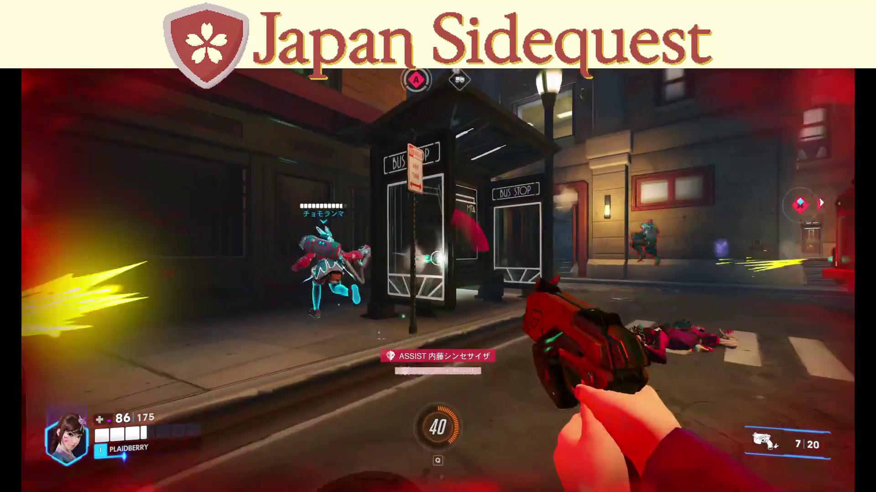
pyautogui.press('r')
pyautogui.click(437, 259)
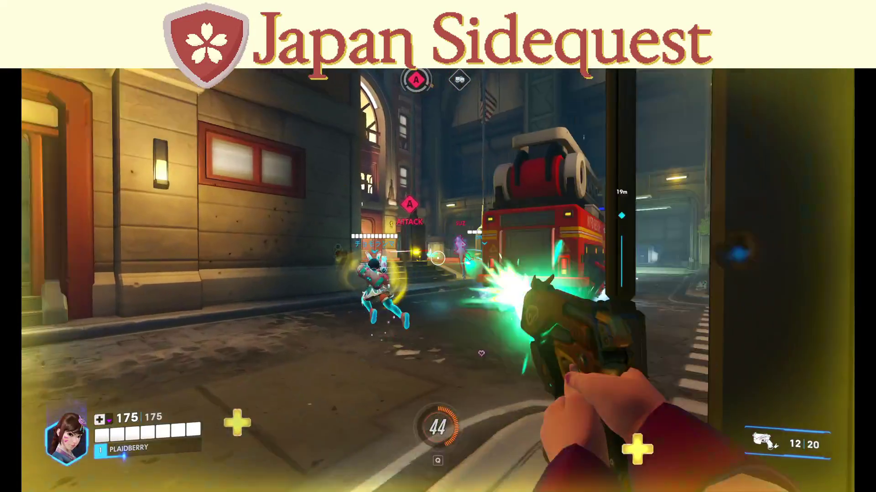
pyautogui.click(437, 258)
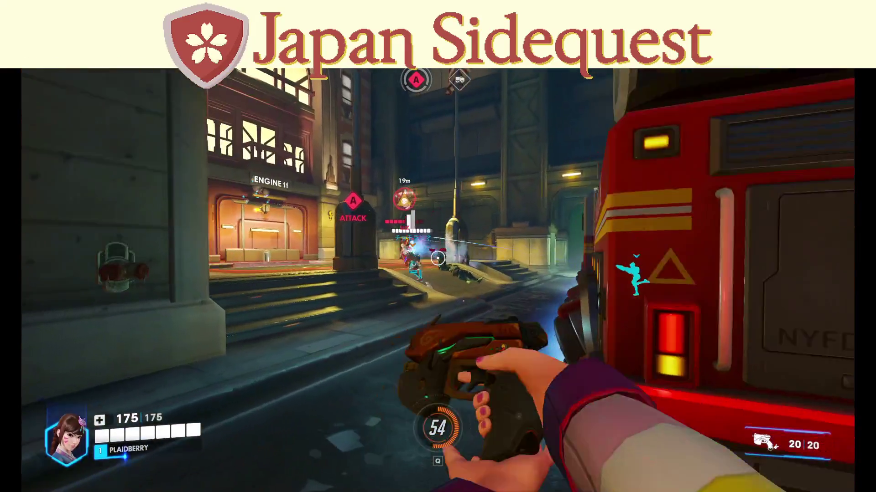
pyautogui.click(438, 258)
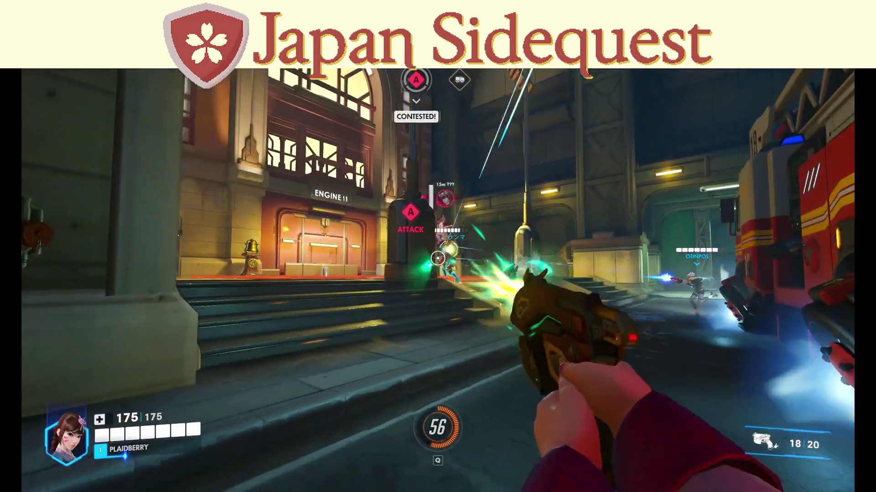
pyautogui.click(437, 258)
pyautogui.press('r')
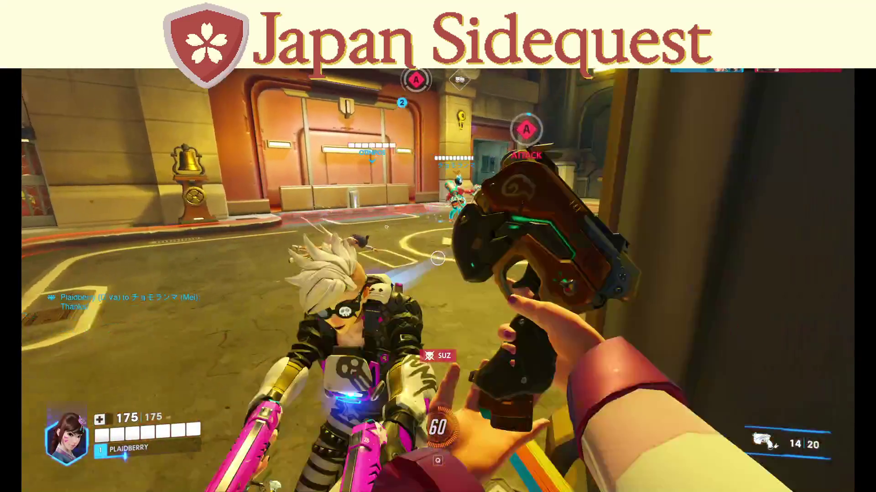
pyautogui.press('c')
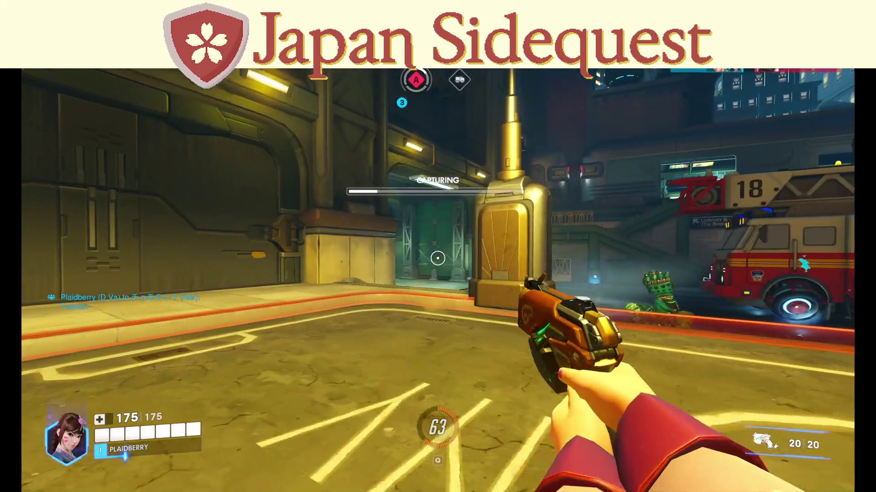
# Keep shooting enemies while contesting objective A until it is captured, thanking a teammate again.
pyautogui.click(438, 258)
pyautogui.click(437, 258)
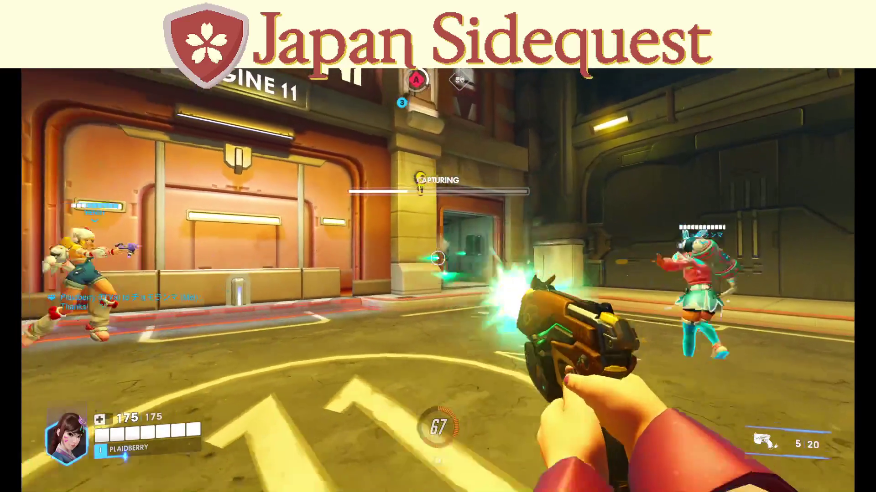
pyautogui.click(437, 258)
pyautogui.press('r')
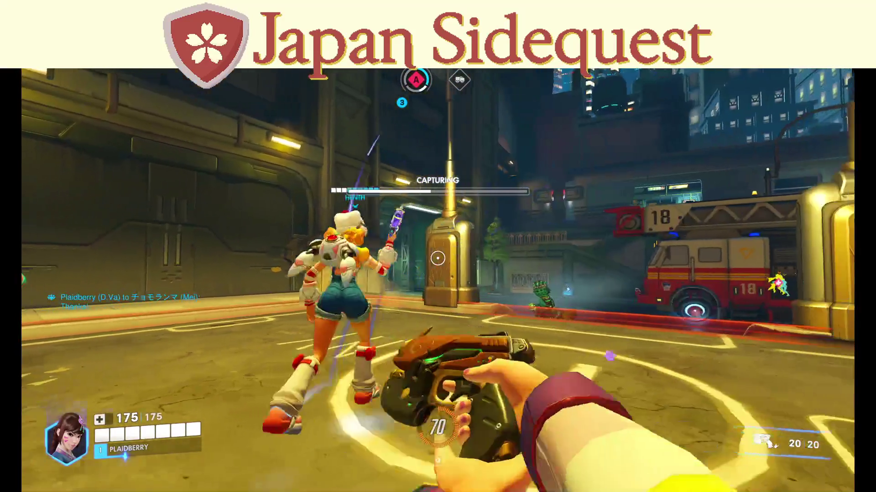
pyautogui.click(437, 258)
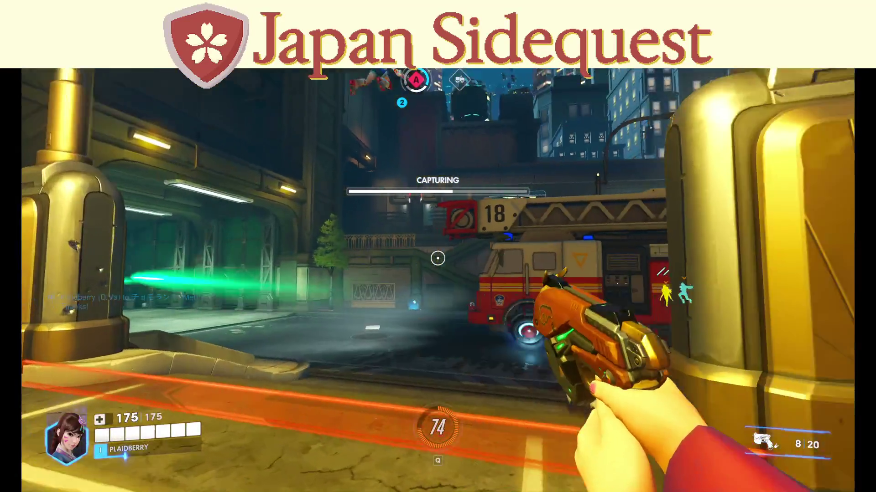
pyautogui.click(438, 258)
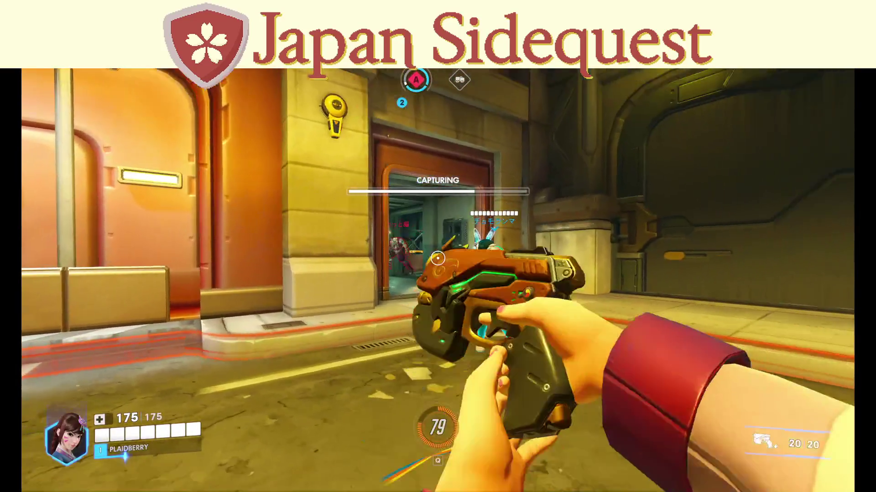
pyautogui.click(437, 258)
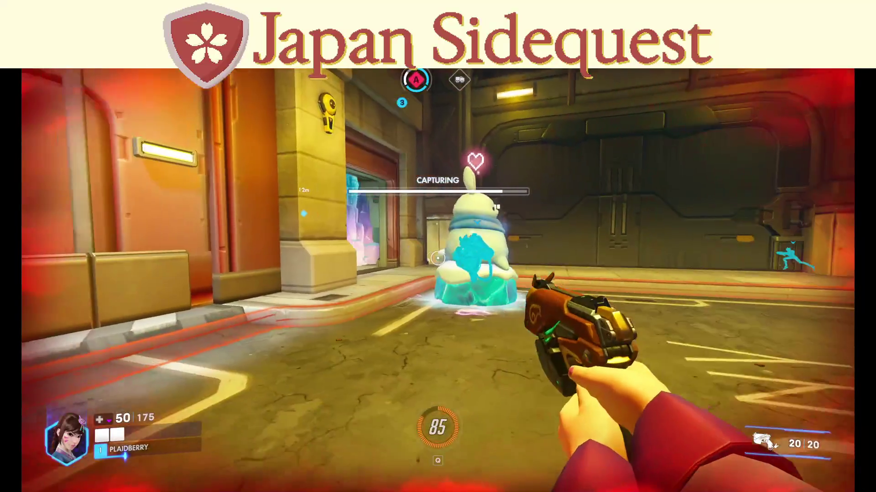
pyautogui.press('c')
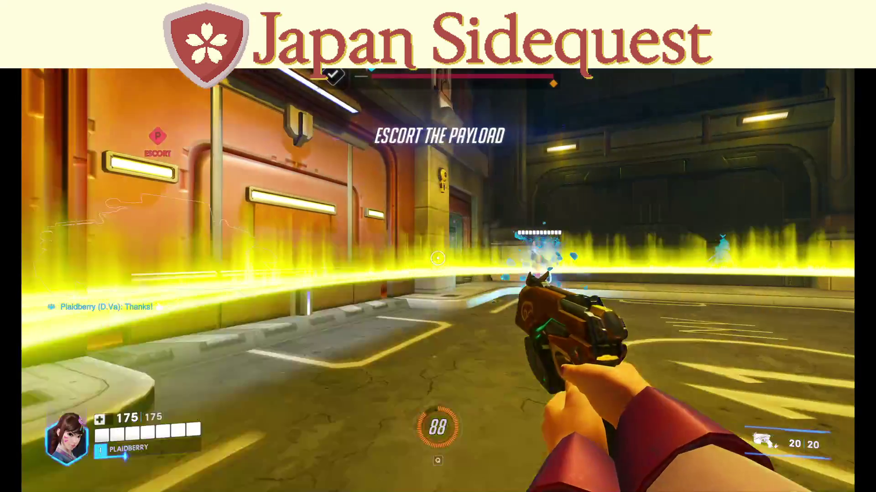
pyautogui.click(437, 258)
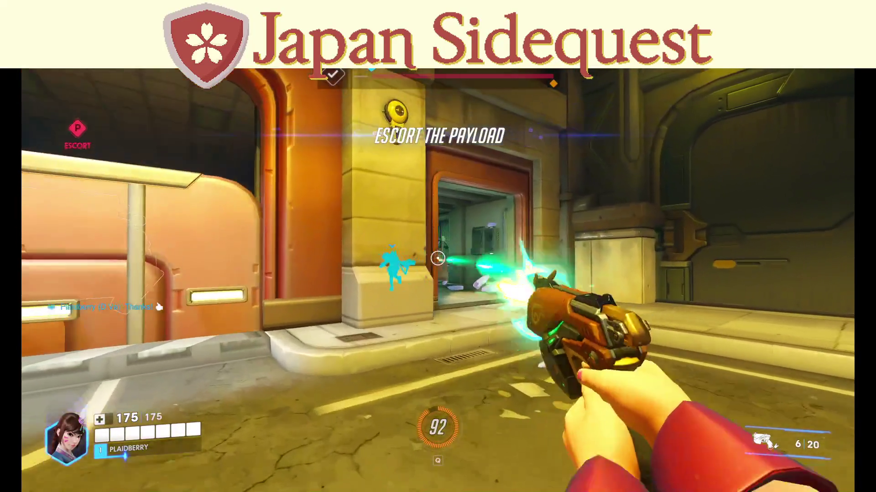
pyautogui.click(437, 258)
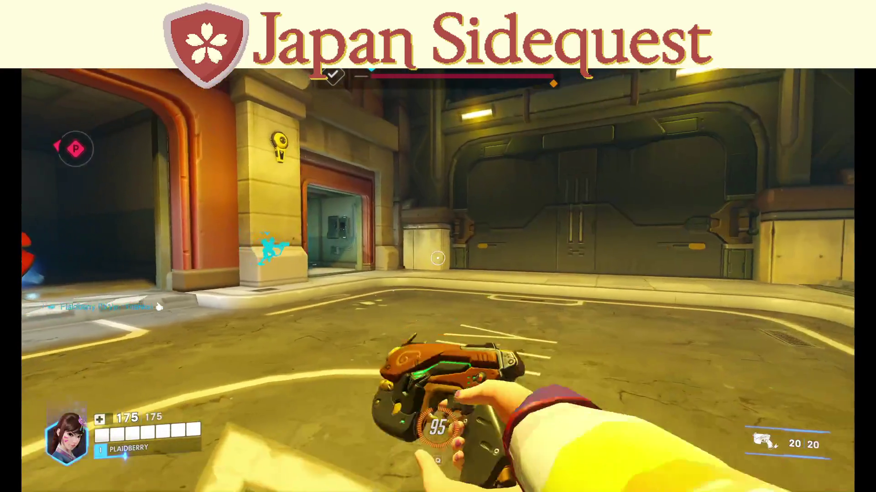
pyautogui.click(437, 258)
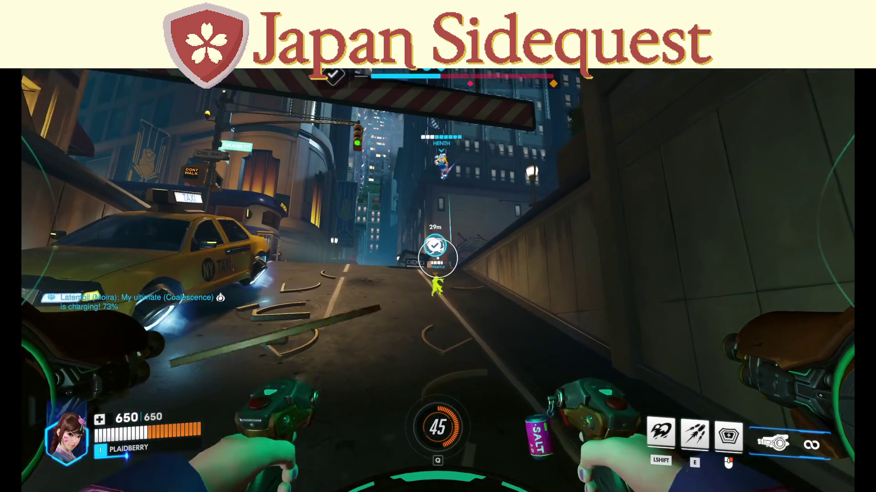
# Boost D.Va's mech forward behind Defense Matrix, fire Micro Missiles, and wave Hello to the team.
pyautogui.press('shift')
pyautogui.rightClick(437, 258)
pyautogui.press('e')
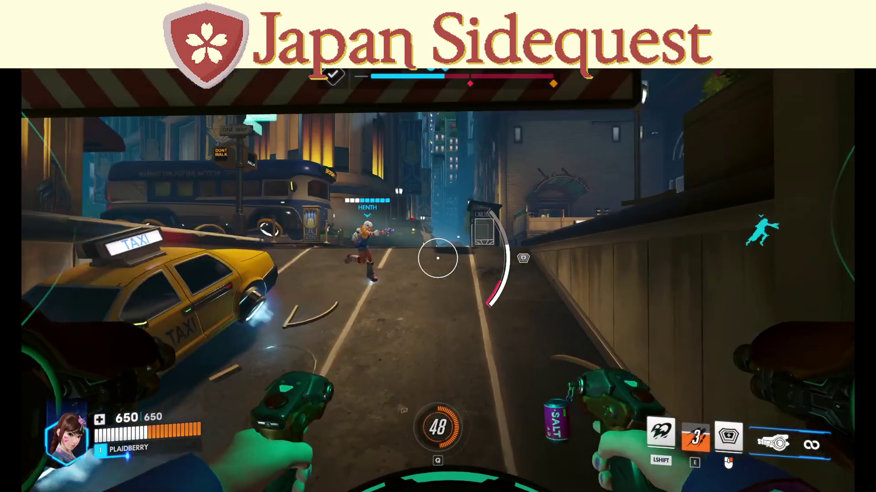
pyautogui.press('c')
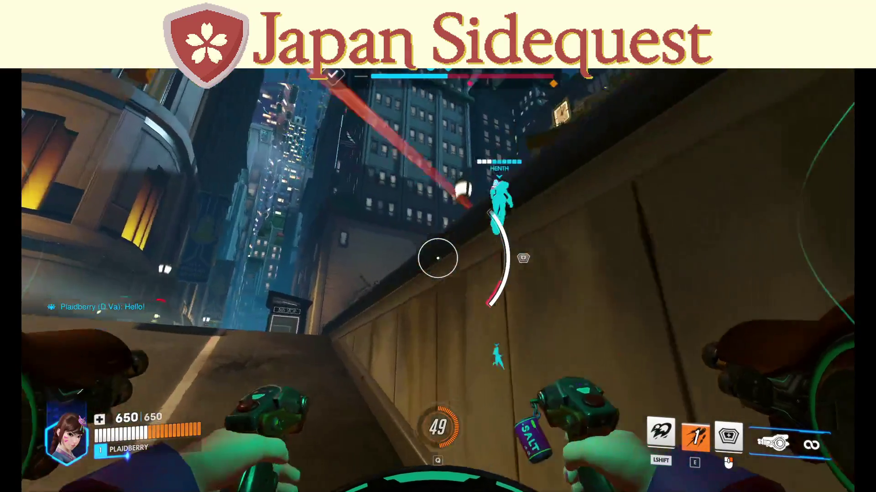
# Block incoming fire with Defense Matrix while missiling the defenders around the taxi area.
pyautogui.rightClick(437, 258)
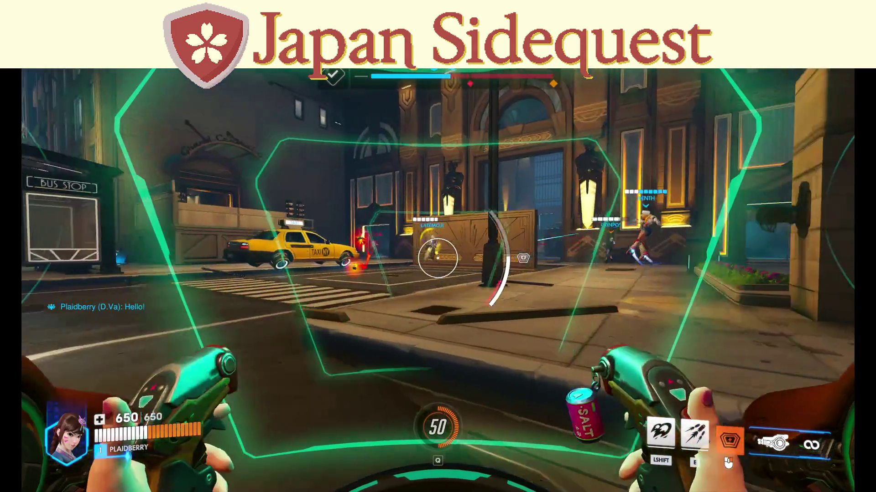
pyautogui.press('e')
pyautogui.rightClick(437, 258)
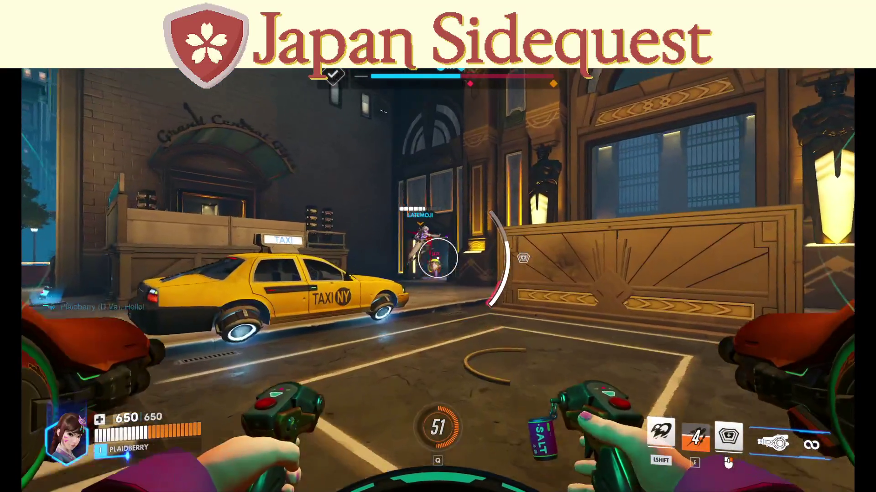
pyautogui.rightClick(438, 259)
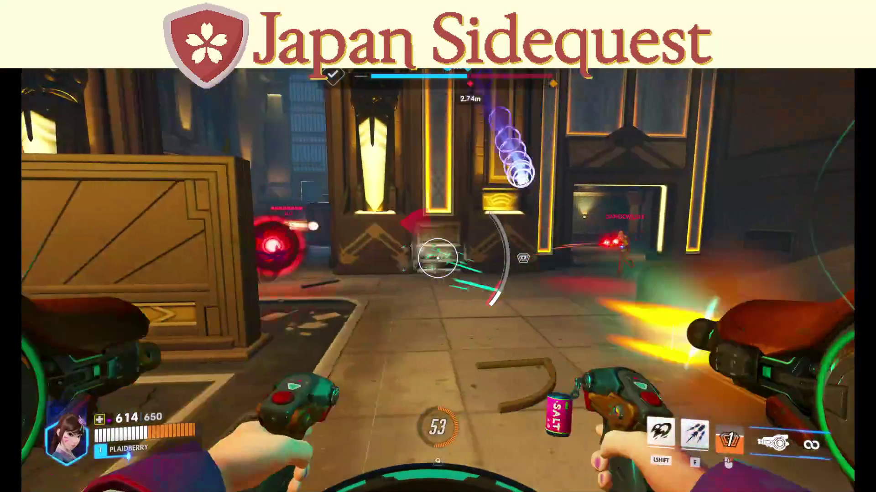
pyautogui.press('e')
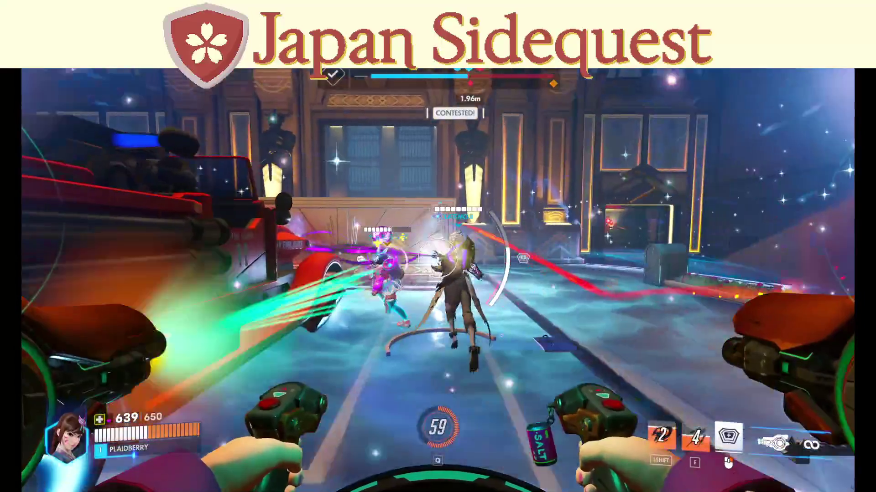
pyautogui.rightClick(438, 257)
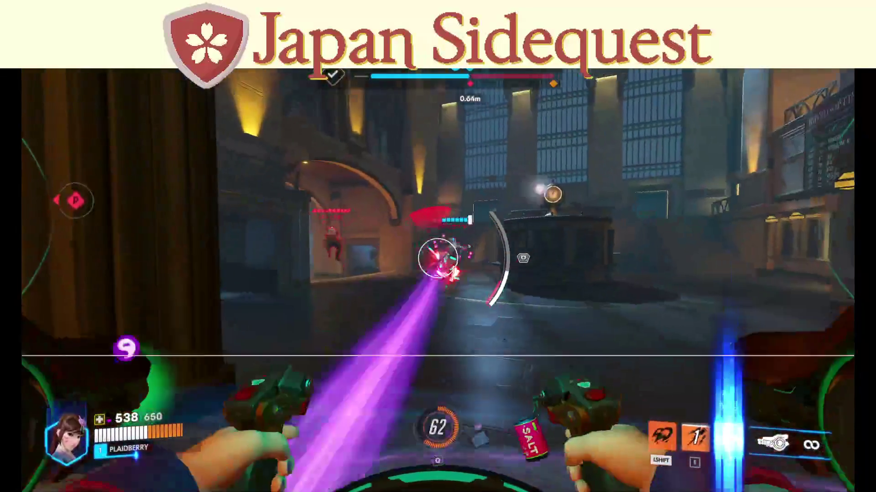
# Fire cannons into the station, boost into the street, and missile the defenders down the corridor.
pyautogui.click(438, 258)
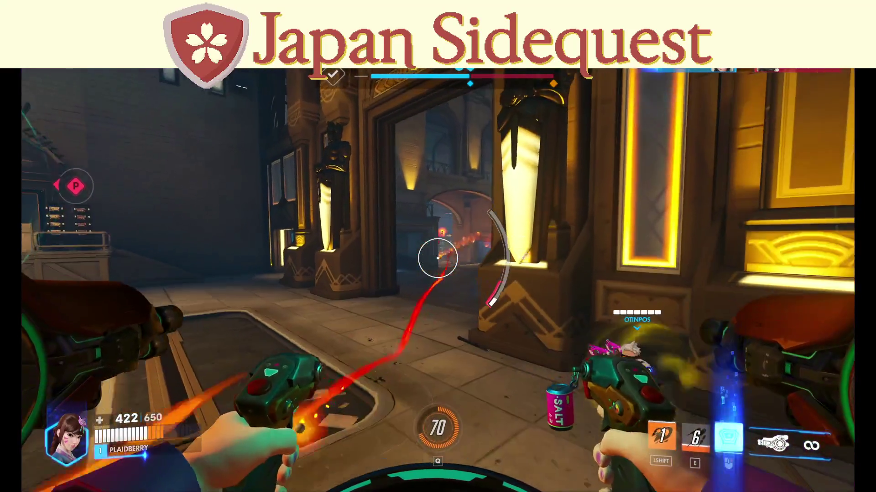
pyautogui.press('shift')
pyautogui.rightClick(438, 258)
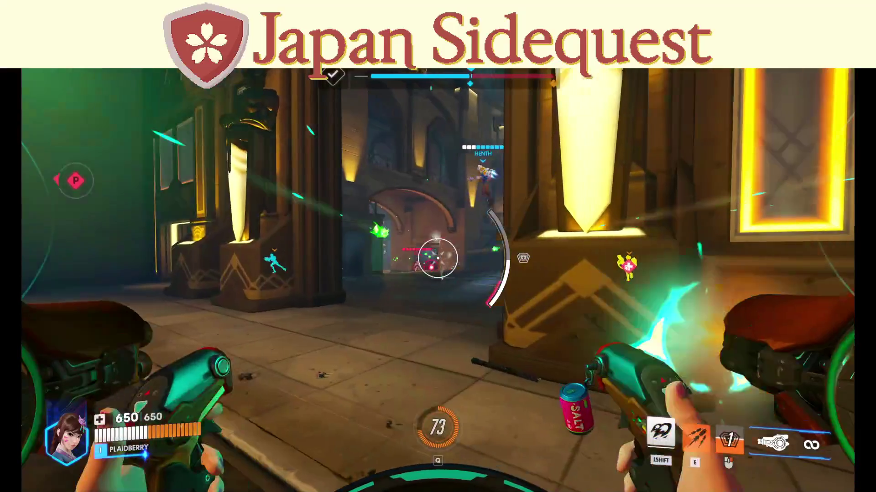
pyautogui.press('e')
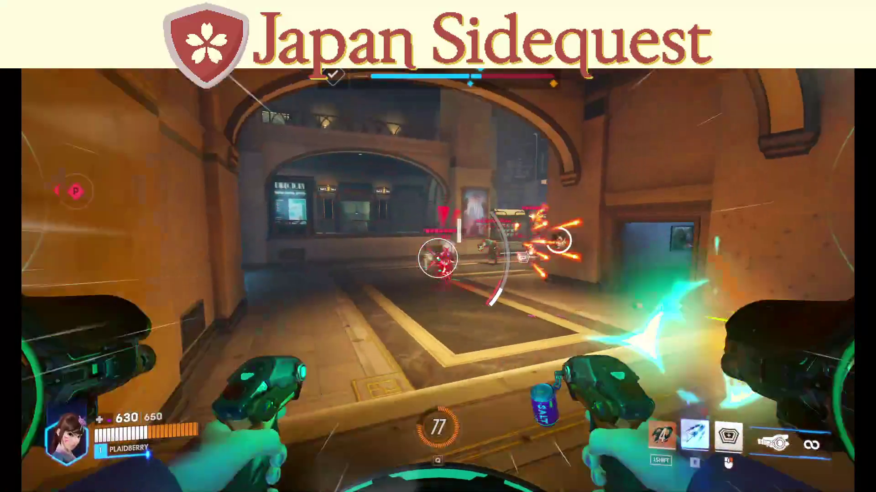
pyautogui.rightClick(438, 259)
pyautogui.press('e')
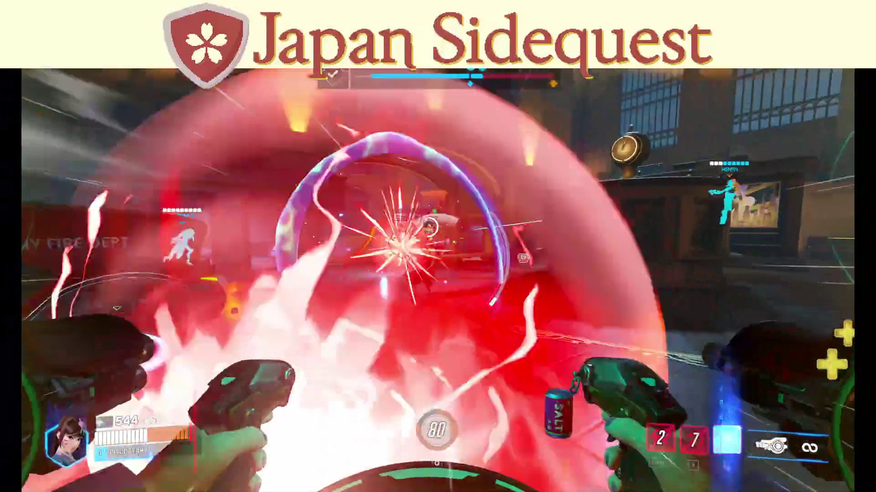